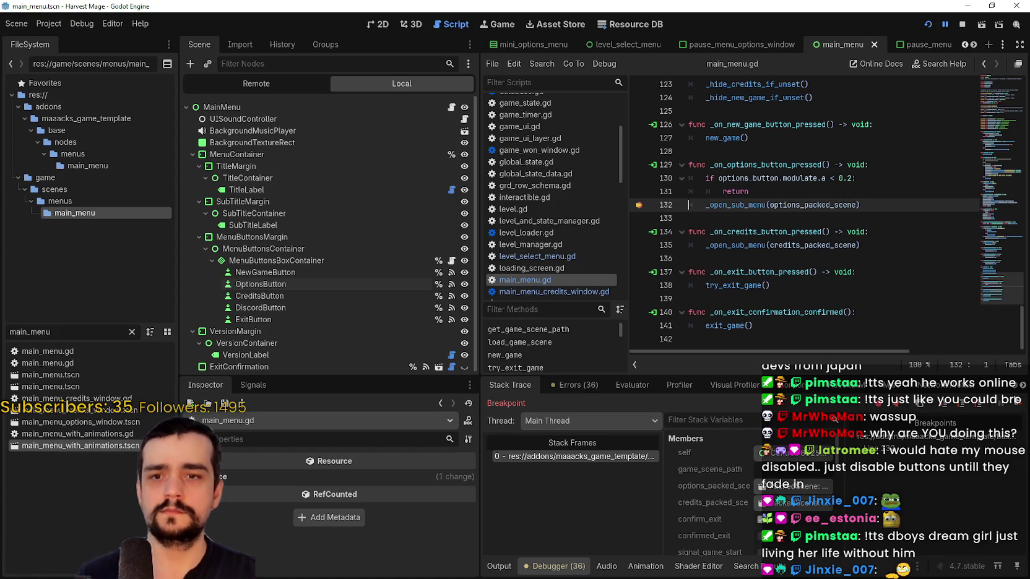
# Resume past the breakpoint, return from Controls to the main menu and close the game
pyautogui.click(1022, 406)
pyautogui.click(238, 447)
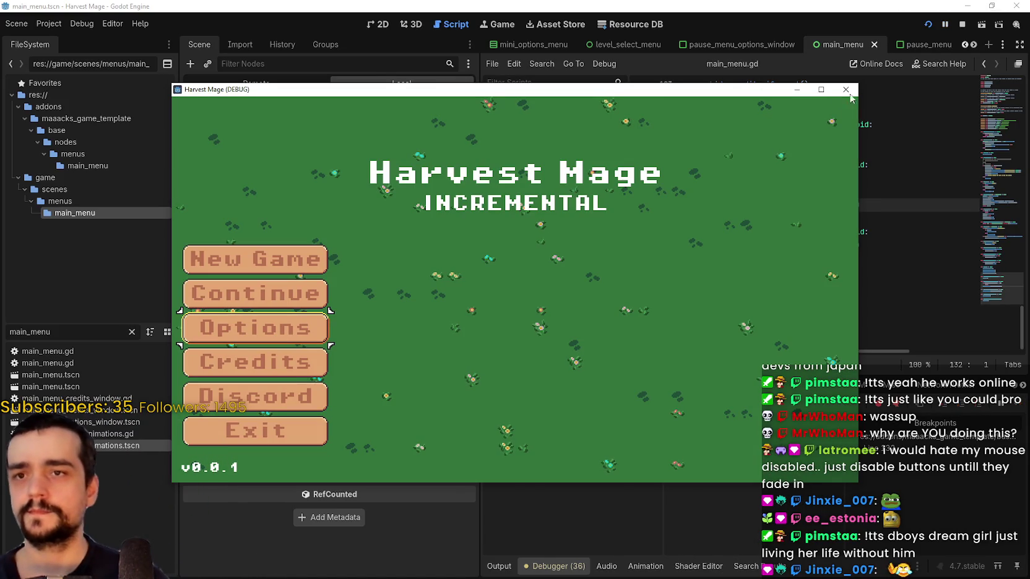
pyautogui.click(962, 24)
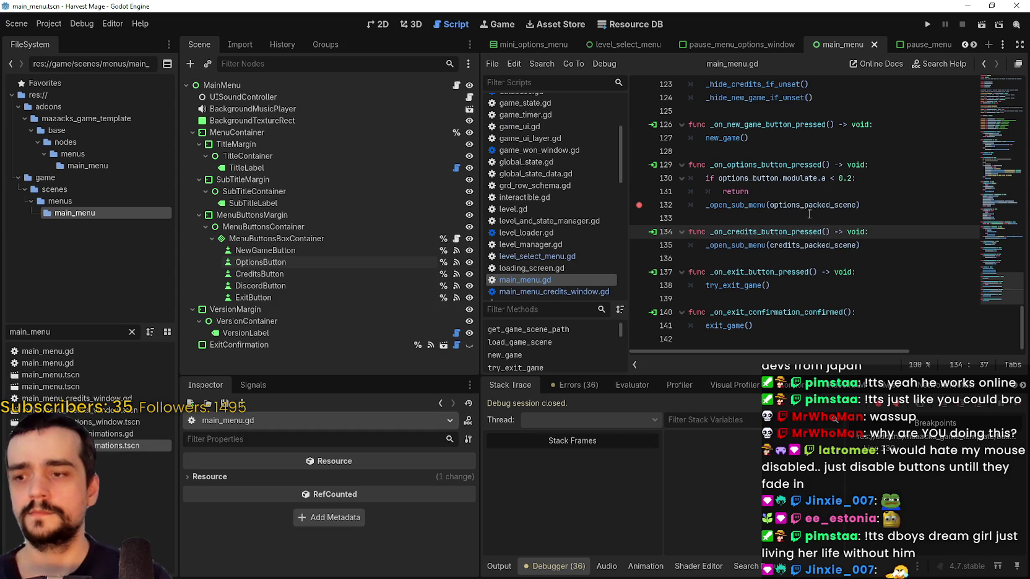
# Change the options-button threshold on line 130 from 0.2 to 0.5 and save
pyautogui.click(852, 178)
pyautogui.press('BackSpace')
pyautogui.write('5')
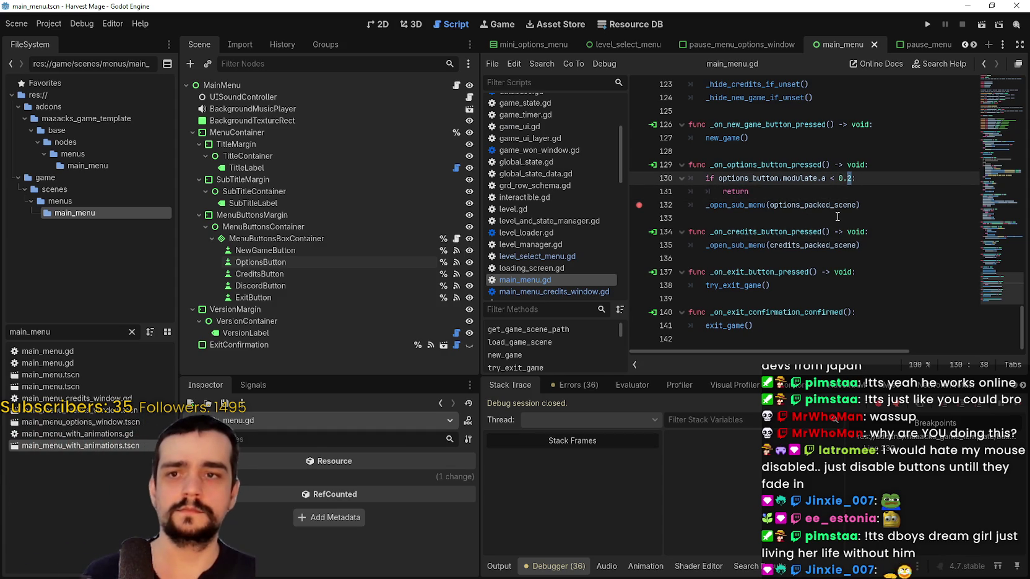
pyautogui.hotkey('ctrl', 's')
pyautogui.press('Down')
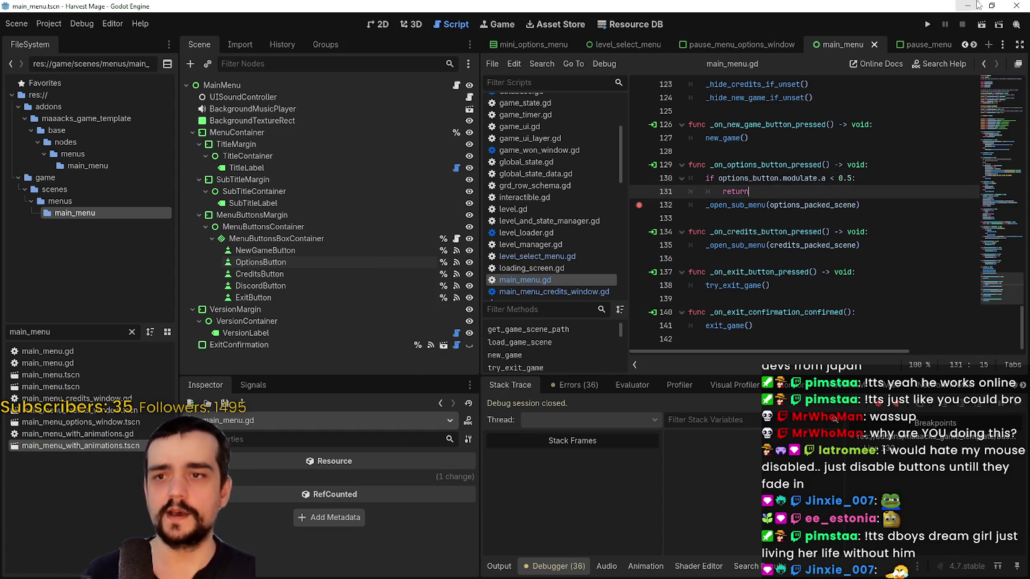
# Run the game, press Options to hit the breakpoint, continue, return to the menu, then stop
pyautogui.click(927, 23)
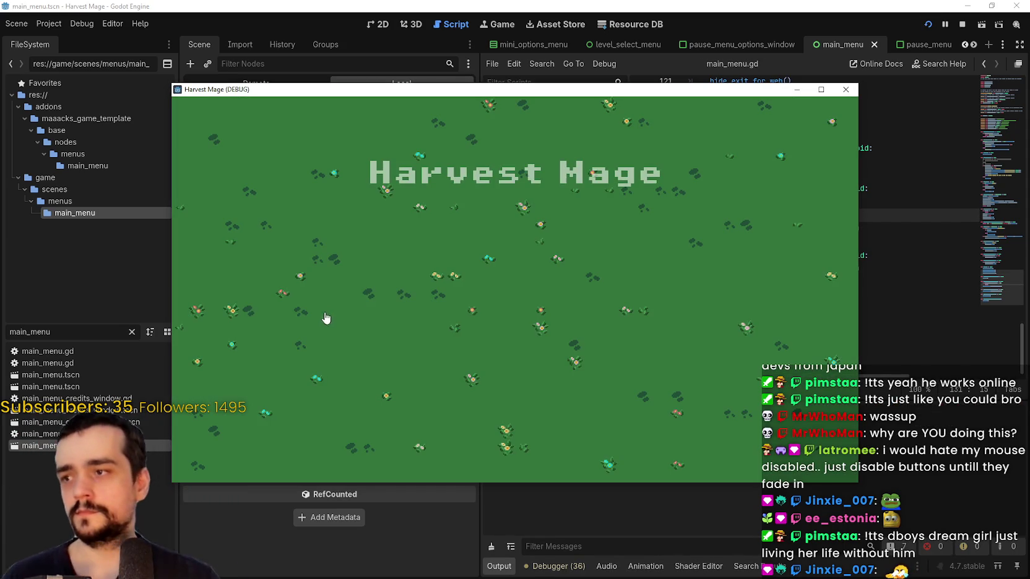
pyautogui.click(202, 338)
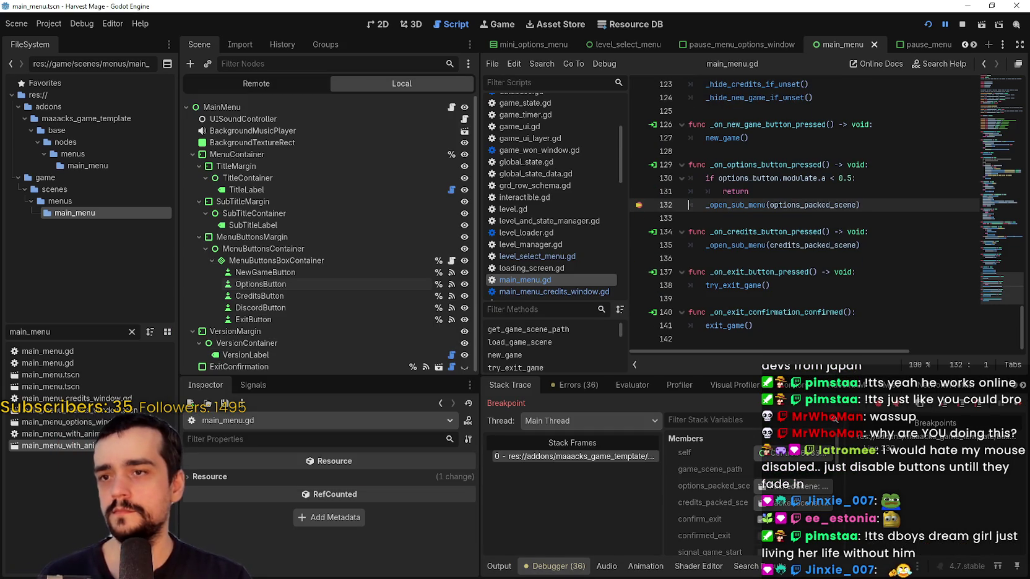
pyautogui.click(1019, 410)
pyautogui.click(265, 457)
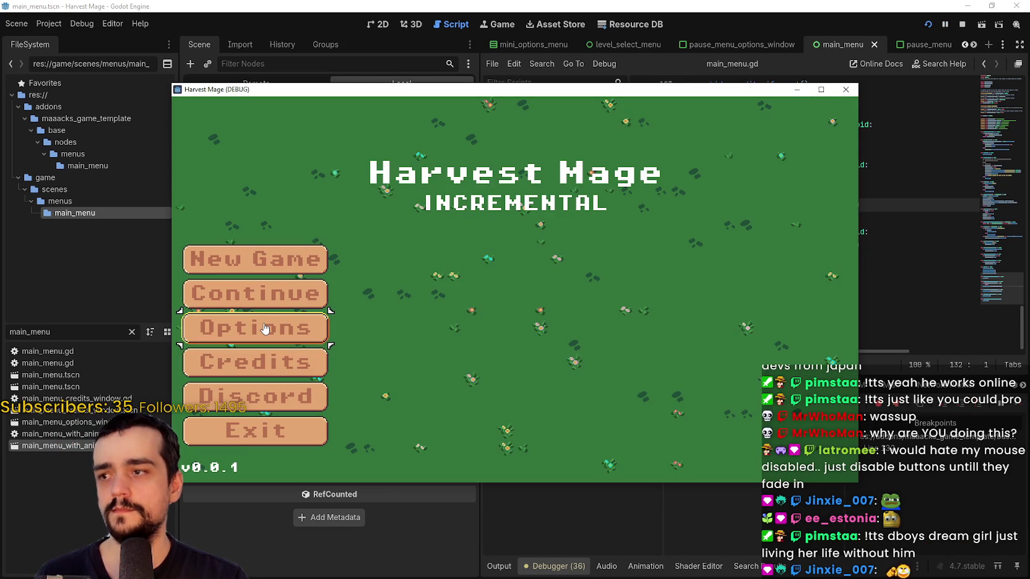
pyautogui.click(964, 24)
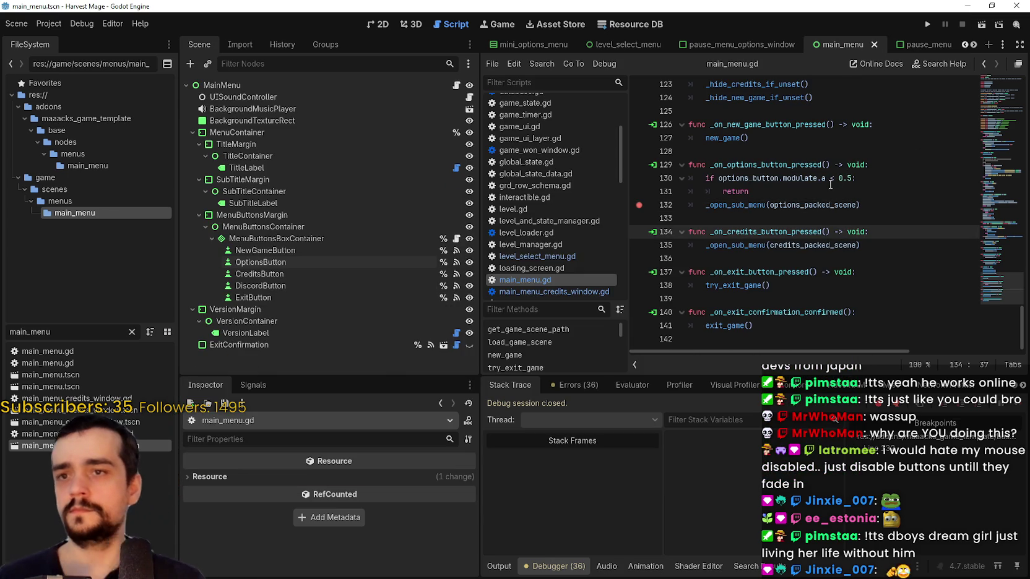
# Dismiss the Color.a documentation popup and pick a main_menu file from the filtered results
pyautogui.moveTo(825, 178)
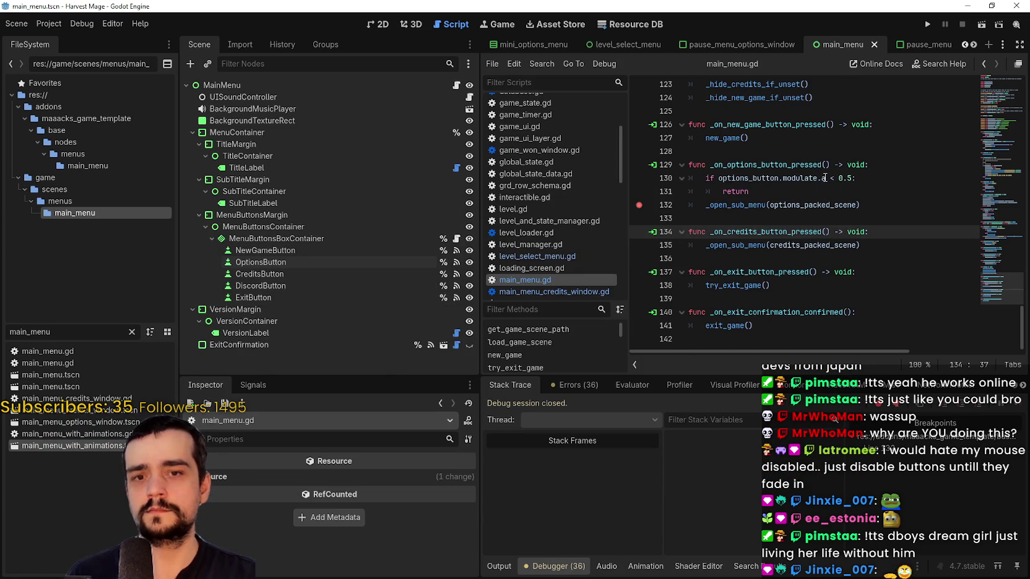
pyautogui.click(826, 178)
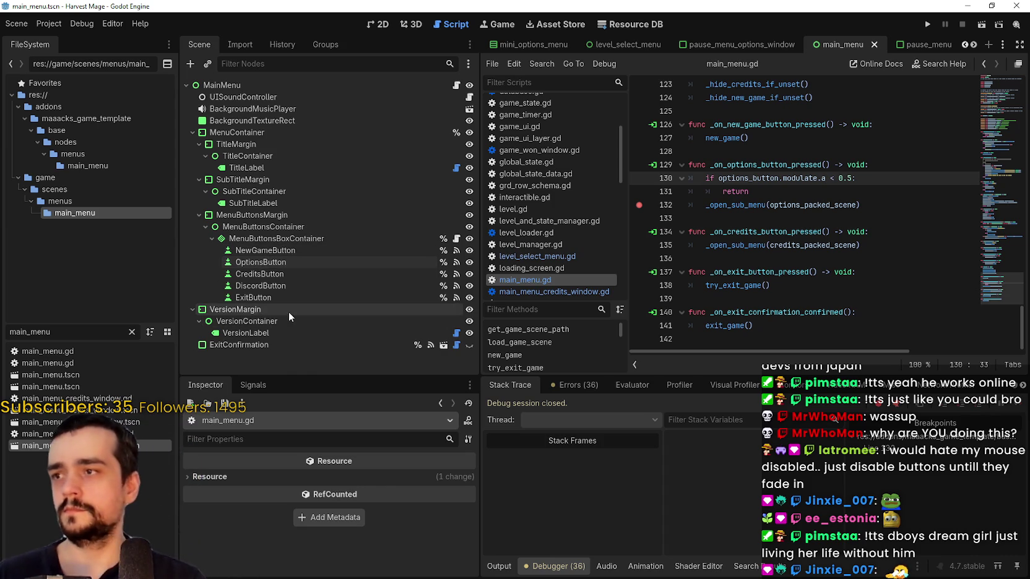
pyautogui.click(44, 421)
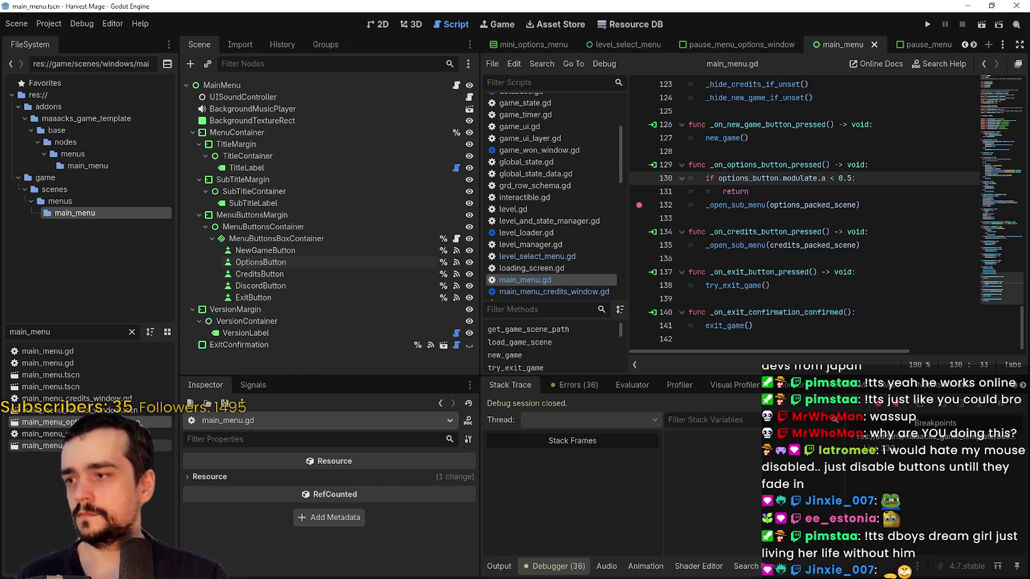
# Open main_menu_with_animations.tscn and inspect MenuAnimationPlayer's RESET tracks and the MenuContainer modulate keyframe at 0
pyautogui.doubleClick(37, 445)
pyautogui.scroll(-1, 272, 289)
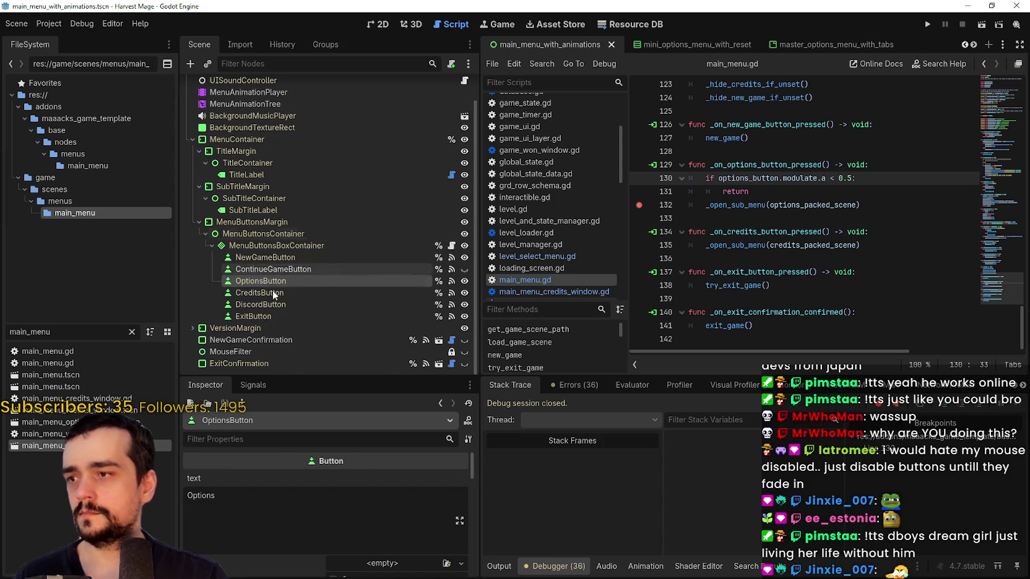
pyautogui.click(276, 104)
pyautogui.click(284, 93)
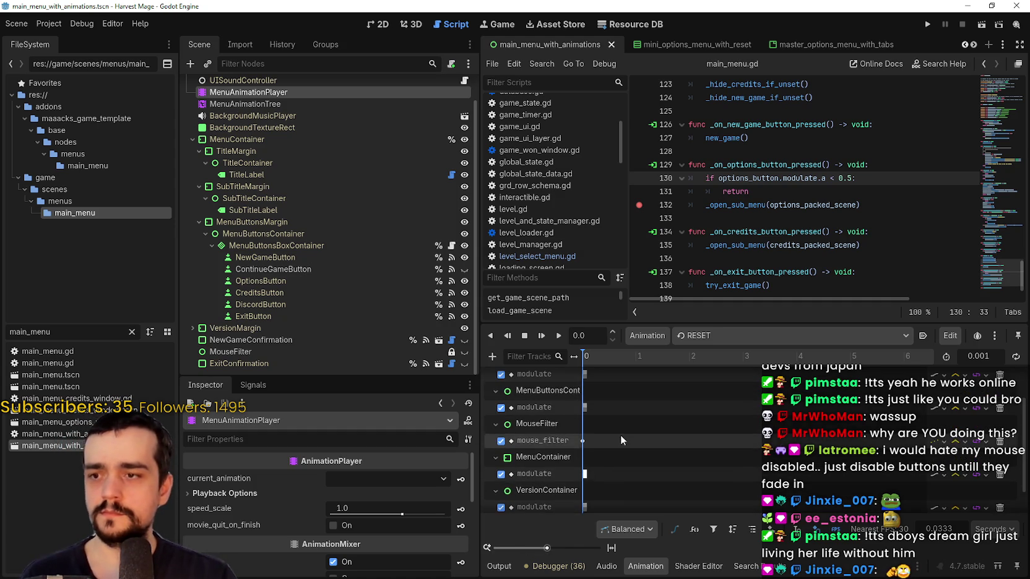
pyautogui.scroll(-2, 626, 422)
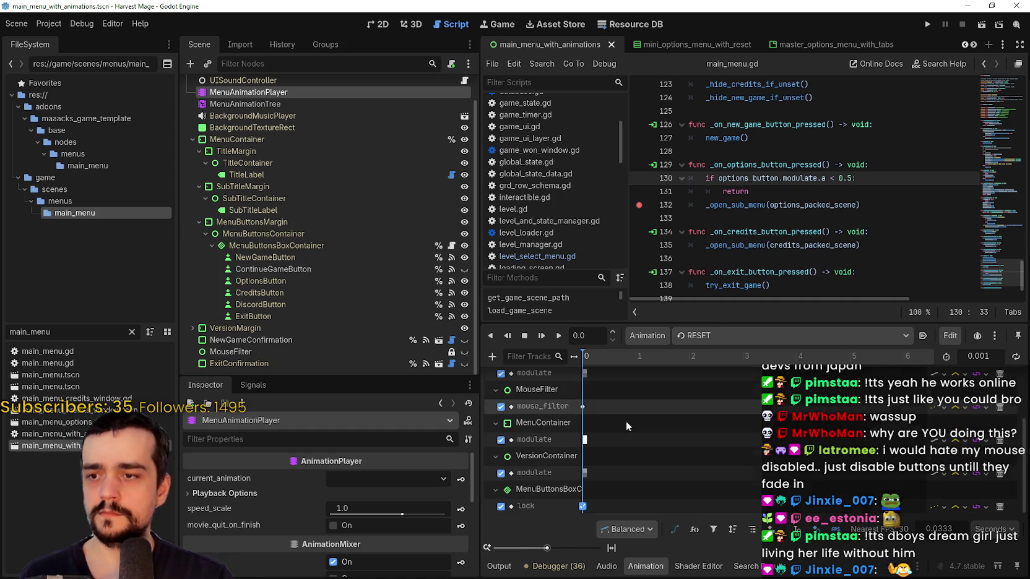
pyautogui.click(585, 439)
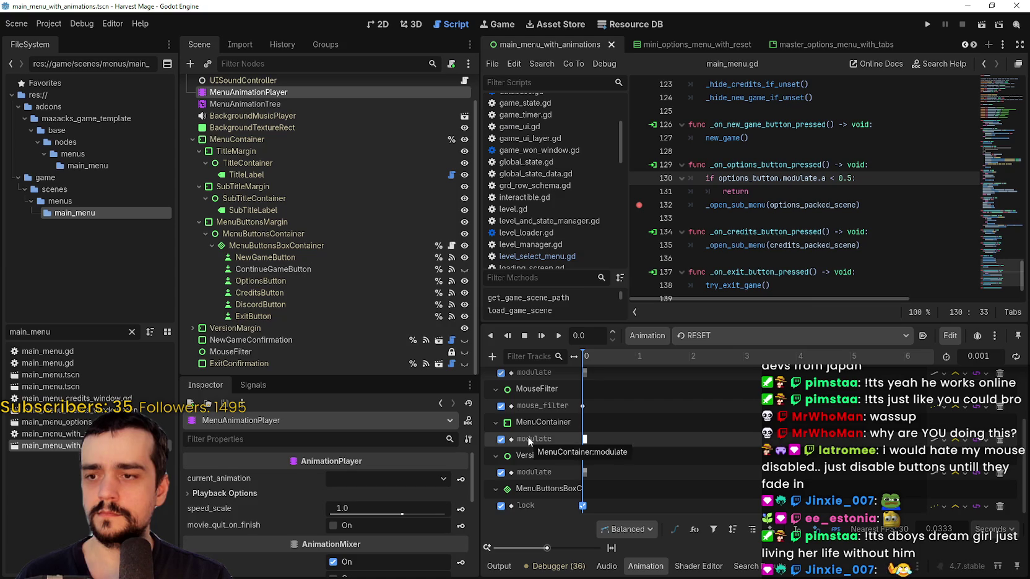
# Scroll up in main_menu.gd to review the menu_container variable declaration on line 28
pyautogui.scroll(3, 793, 178)
pyautogui.click(999, 166)
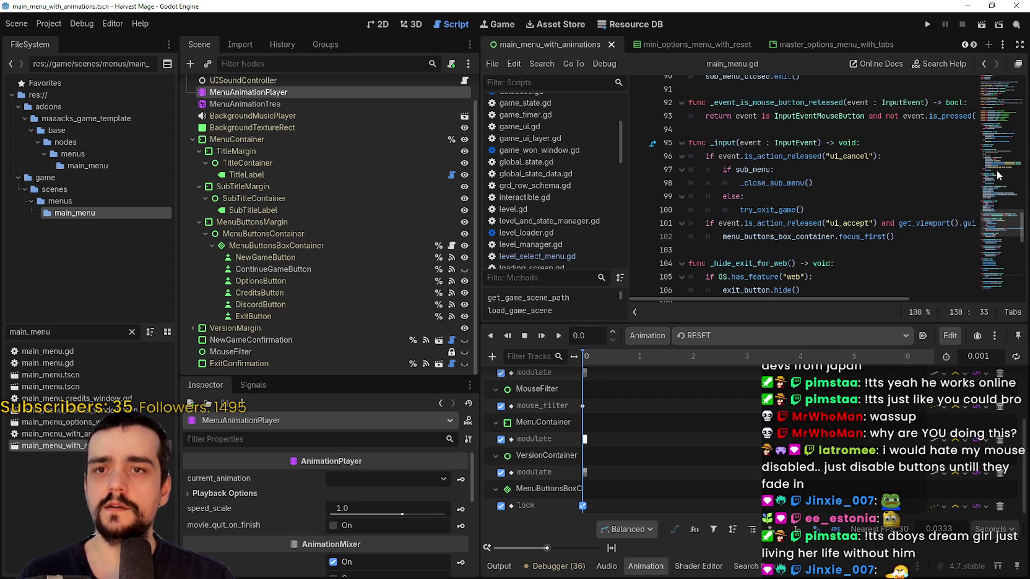
pyautogui.scroll(4, 996, 207)
pyautogui.scroll(5, 711, 402)
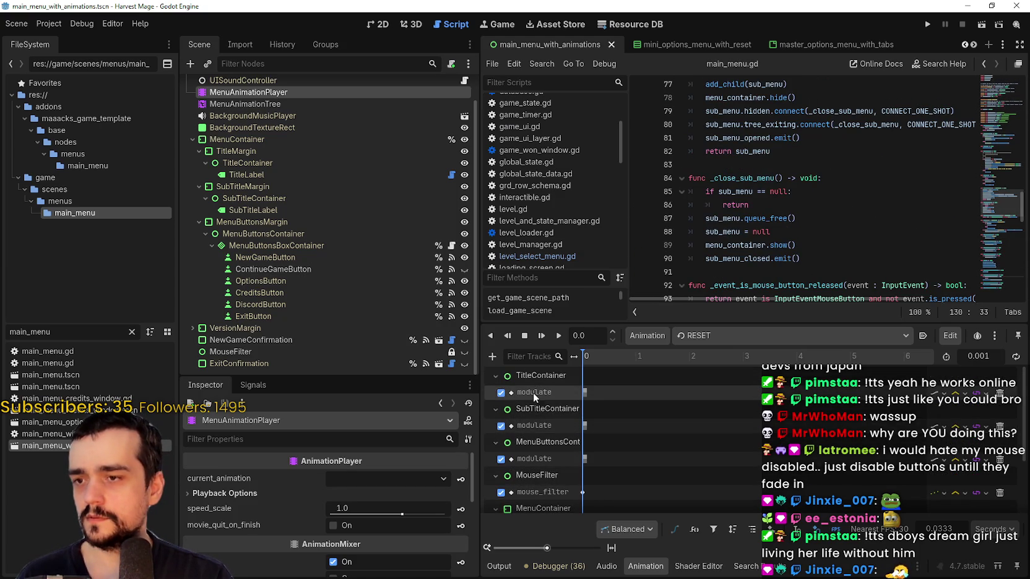
pyautogui.scroll(-1, 545, 402)
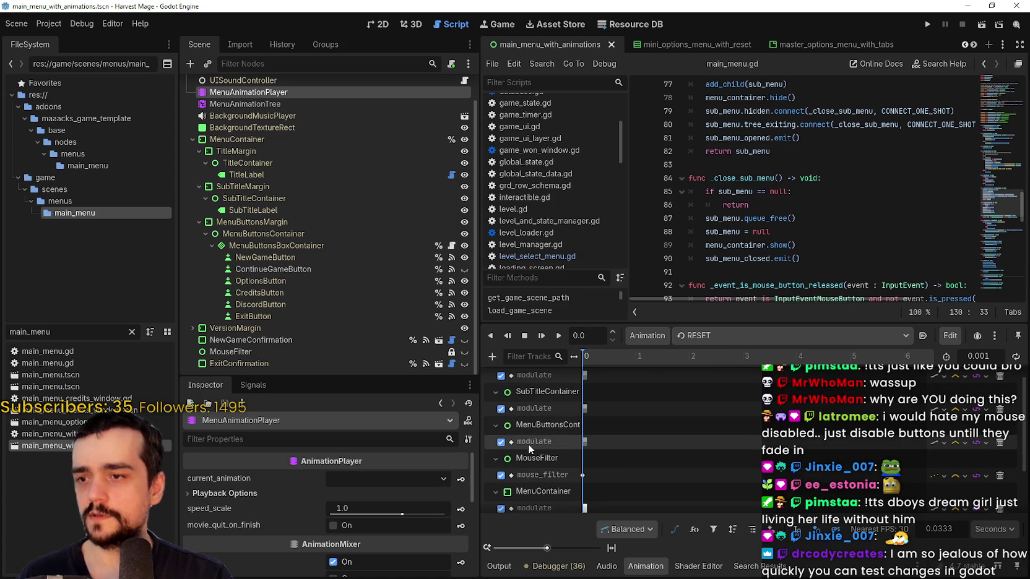
pyautogui.scroll(15, 841, 157)
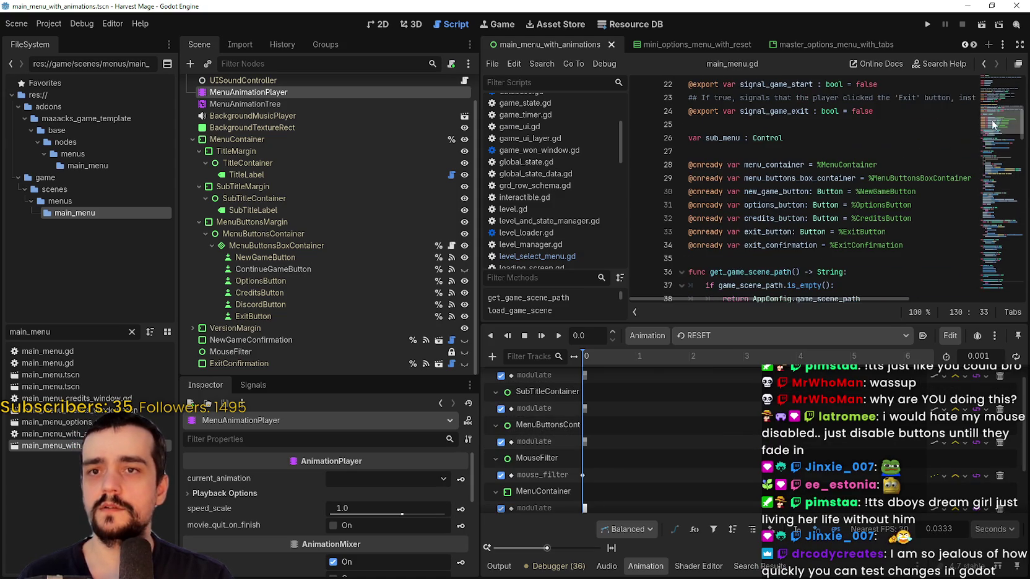
pyautogui.click(761, 166)
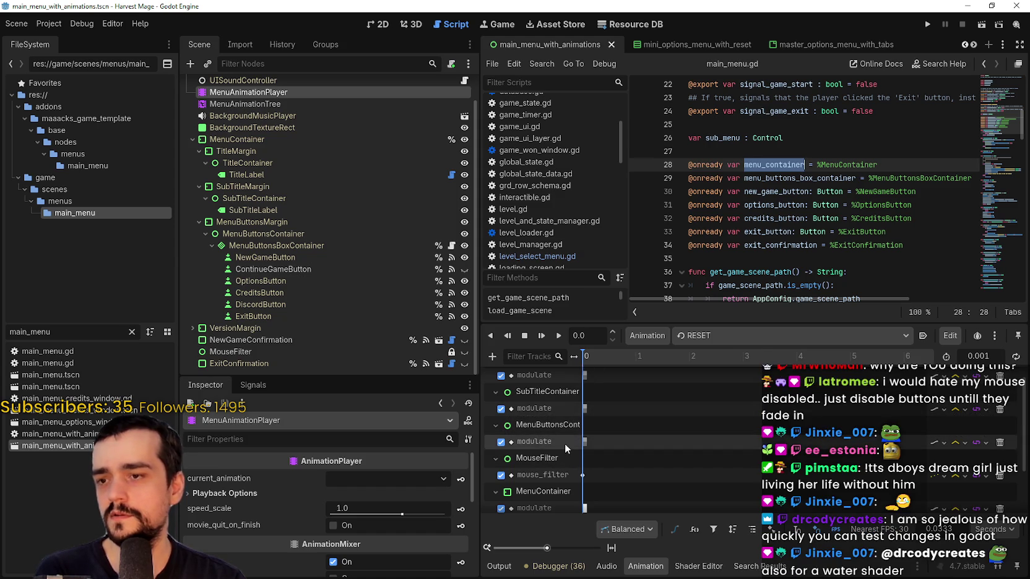
pyautogui.scroll(-2, 562, 471)
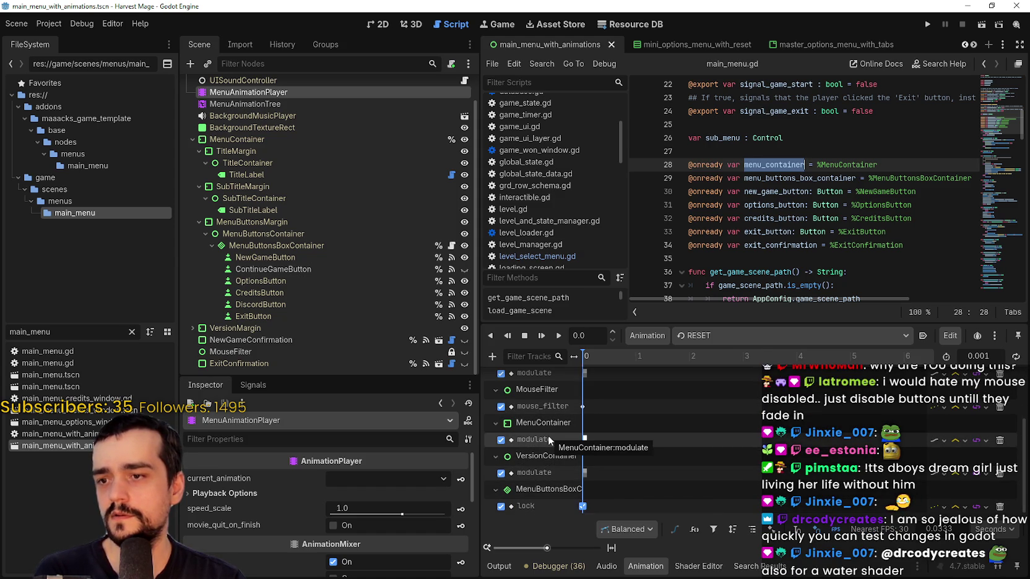
pyautogui.click(728, 340)
# Switch the animation panel to Intro and scroll through its staggered modulate fade-in tracks
pyautogui.click(719, 355)
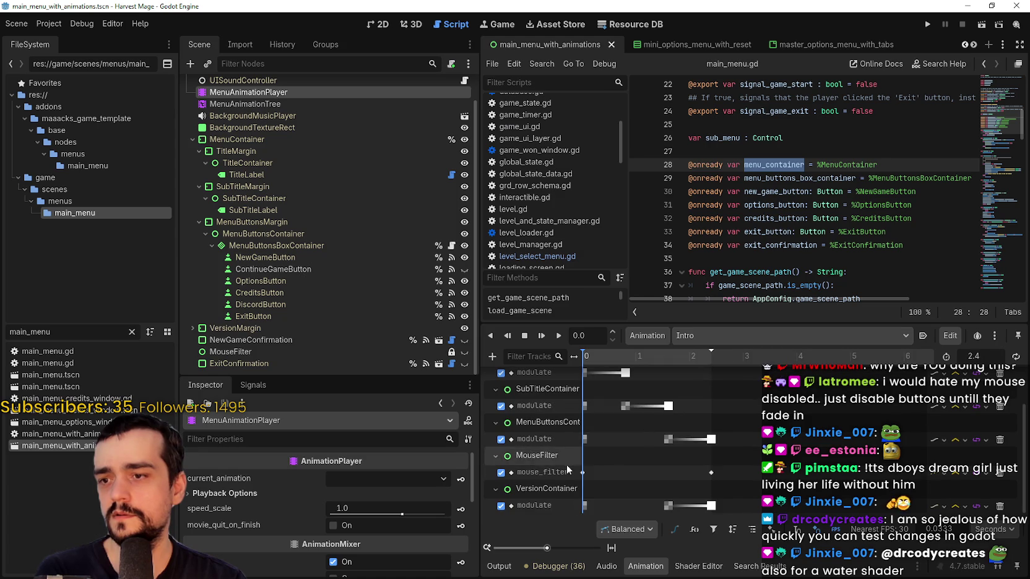
pyautogui.scroll(-1, 537, 443)
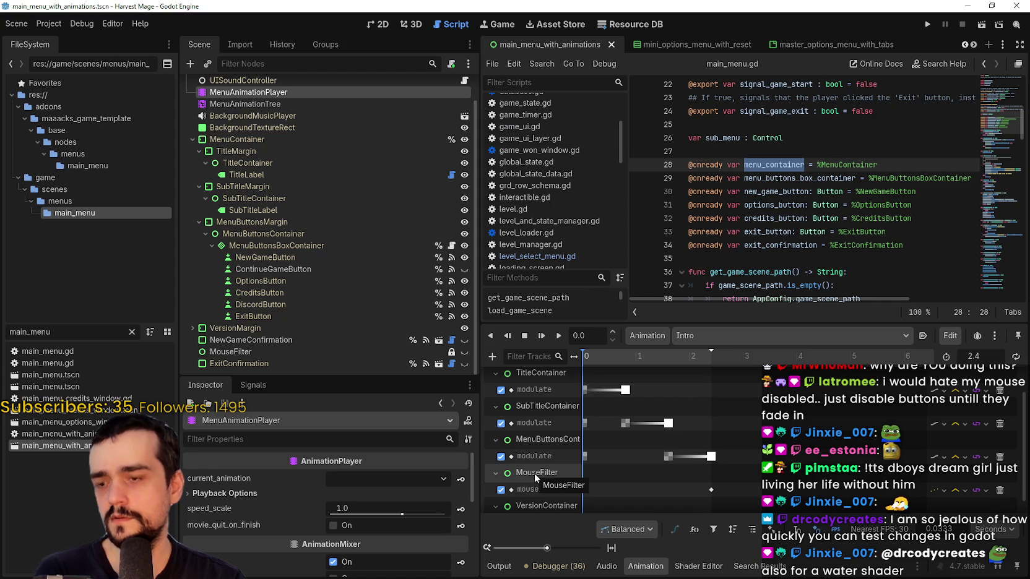
pyautogui.scroll(-1, 534, 470)
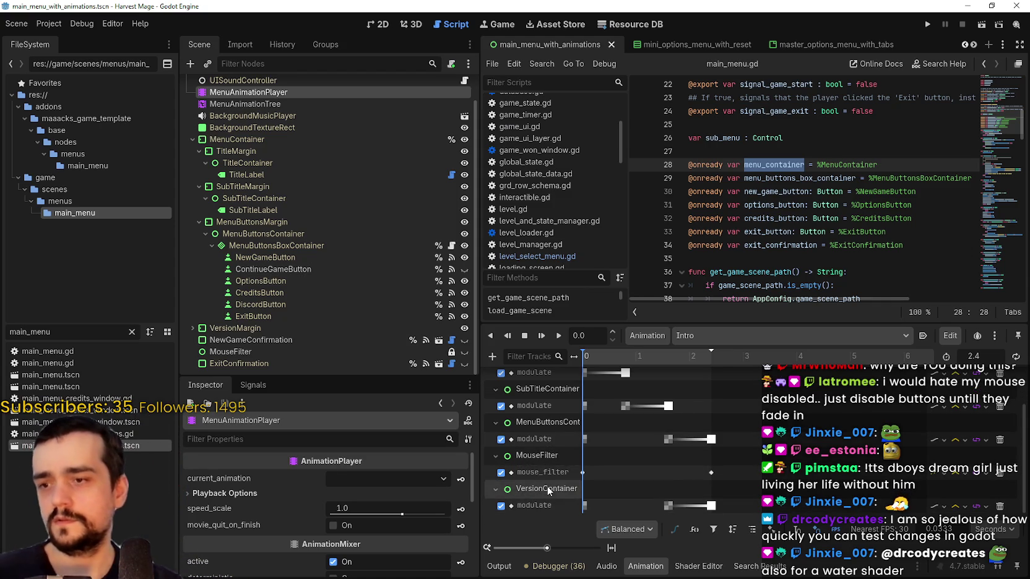
pyautogui.scroll(3, 545, 486)
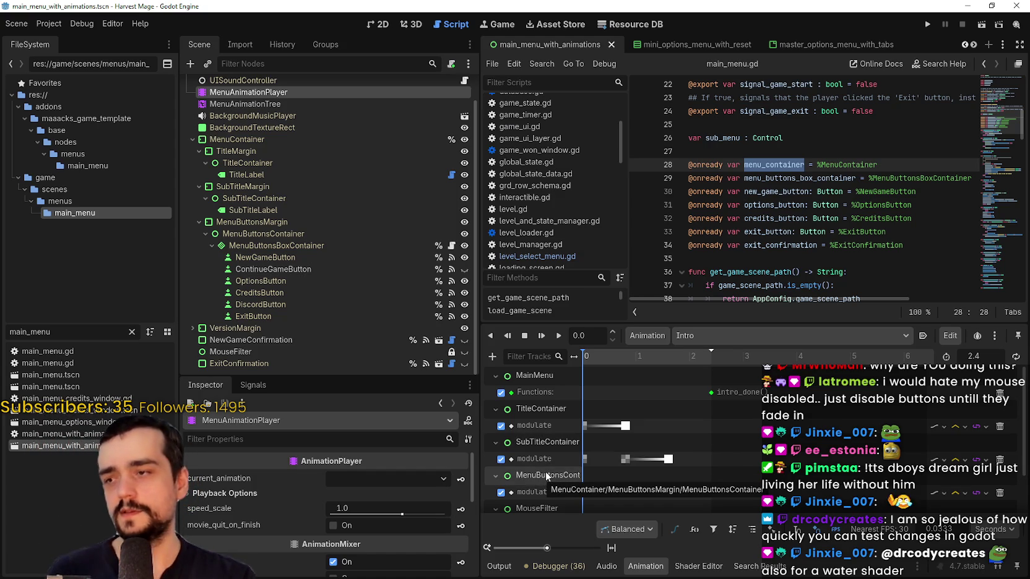
# Add a blank line after the exit_confirmation onready variable in main_menu.gd
pyautogui.rightClick(289, 237)
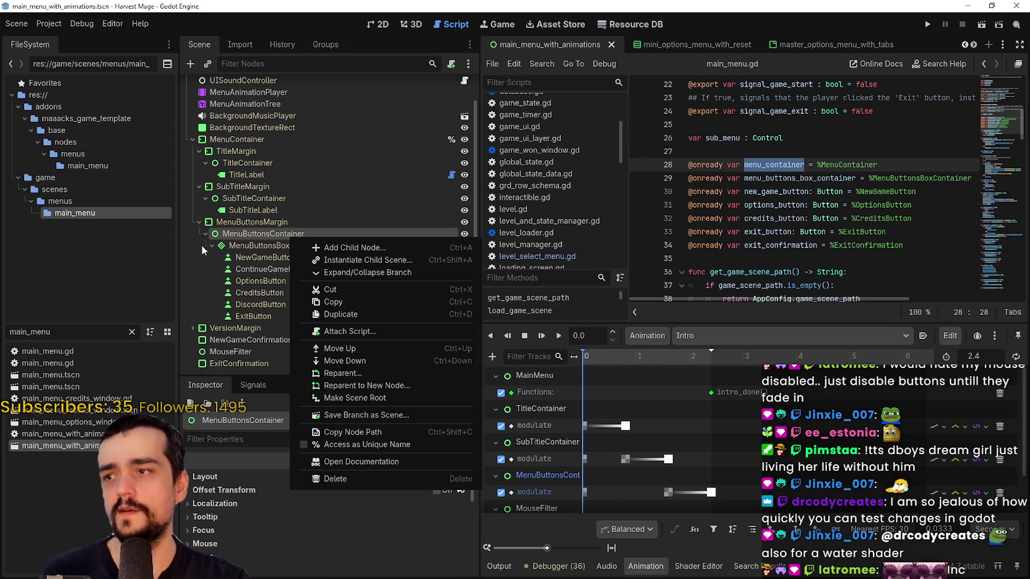
pyautogui.click(236, 235)
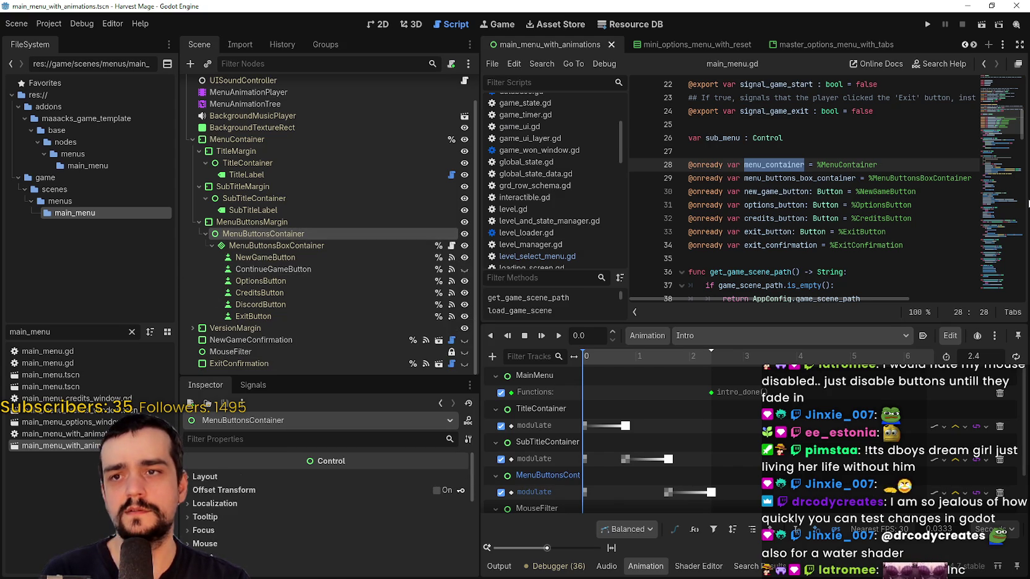
pyautogui.scroll(6, 929, 176)
pyautogui.scroll(-5, 890, 179)
pyautogui.scroll(-2, 899, 203)
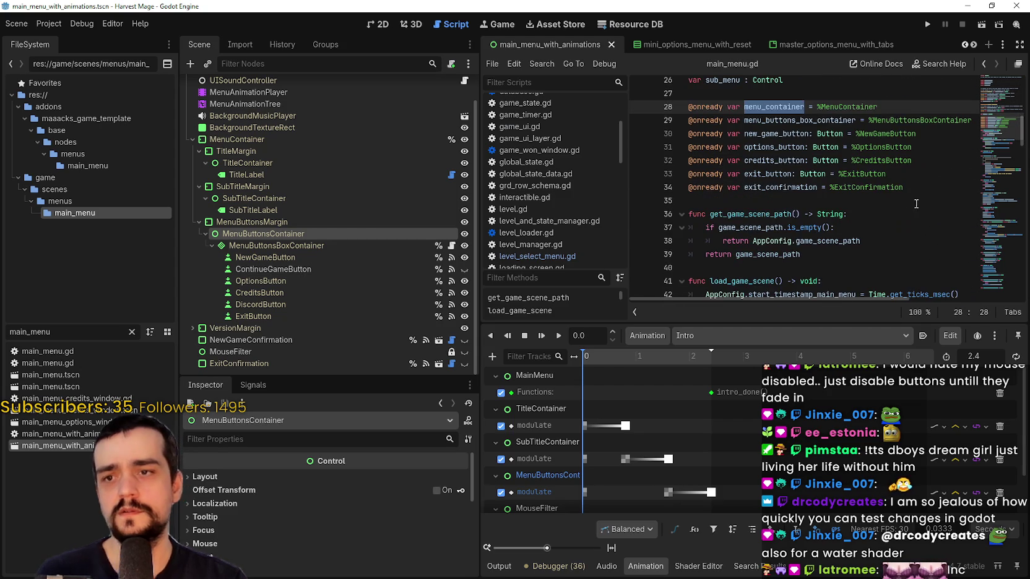
pyautogui.click(929, 200)
pyautogui.click(931, 192)
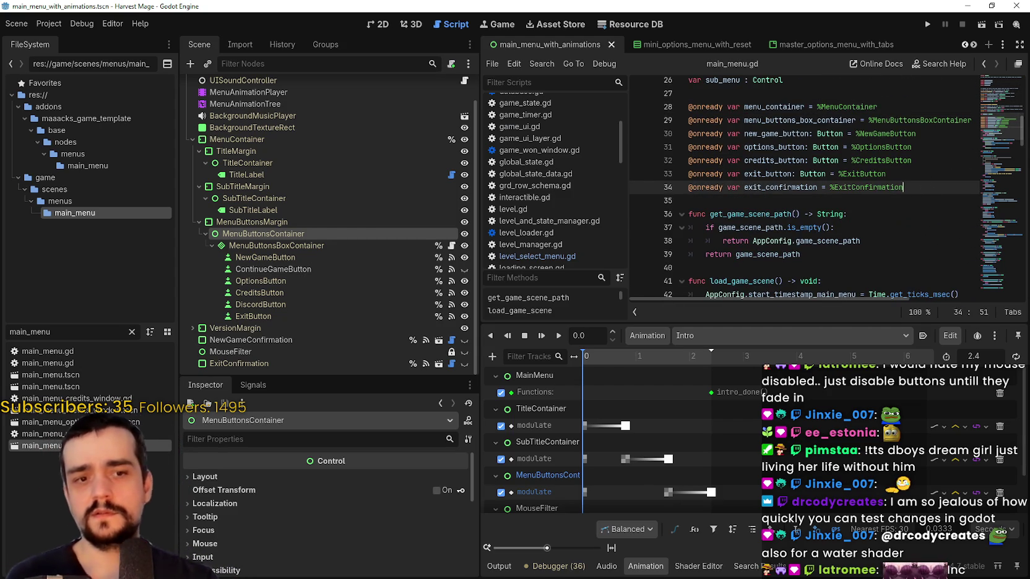
pyautogui.press('Return')
pyautogui.press('Return')
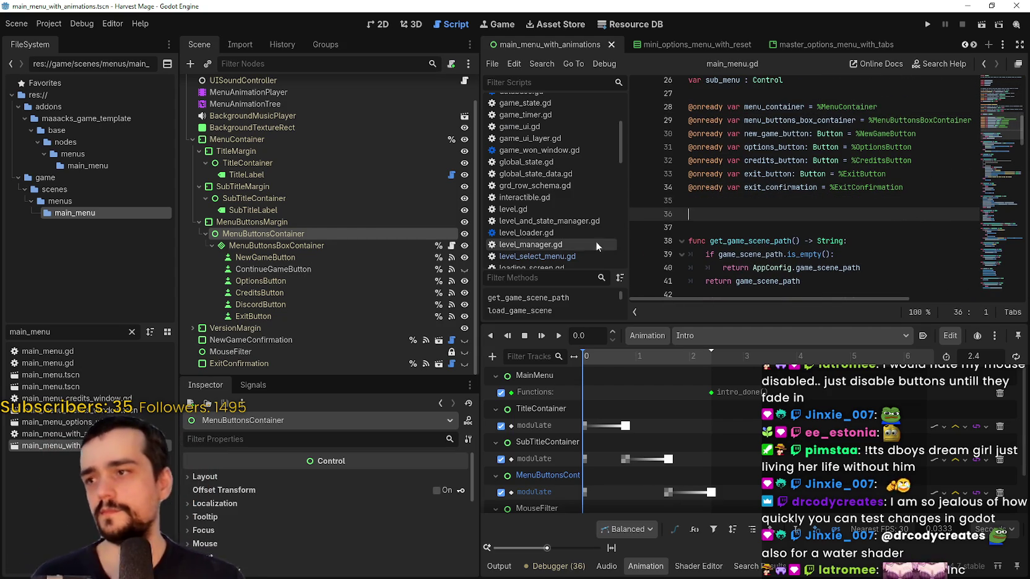
# Drag the MenuButtonsContainer node path into the script, then undo the inserted line
pyautogui.moveTo(394, 230)
pyautogui.mouseDown()
pyautogui.moveTo(815, 203)
pyautogui.moveTo(790, 213)
pyautogui.mouseUp()
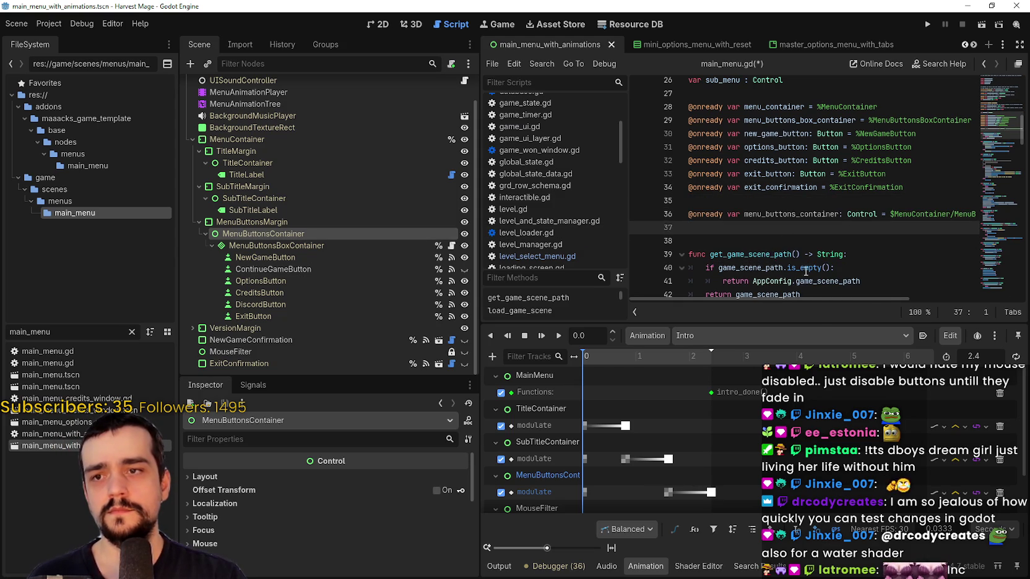
pyautogui.moveTo(823, 299); pyautogui.dragTo(948, 315)
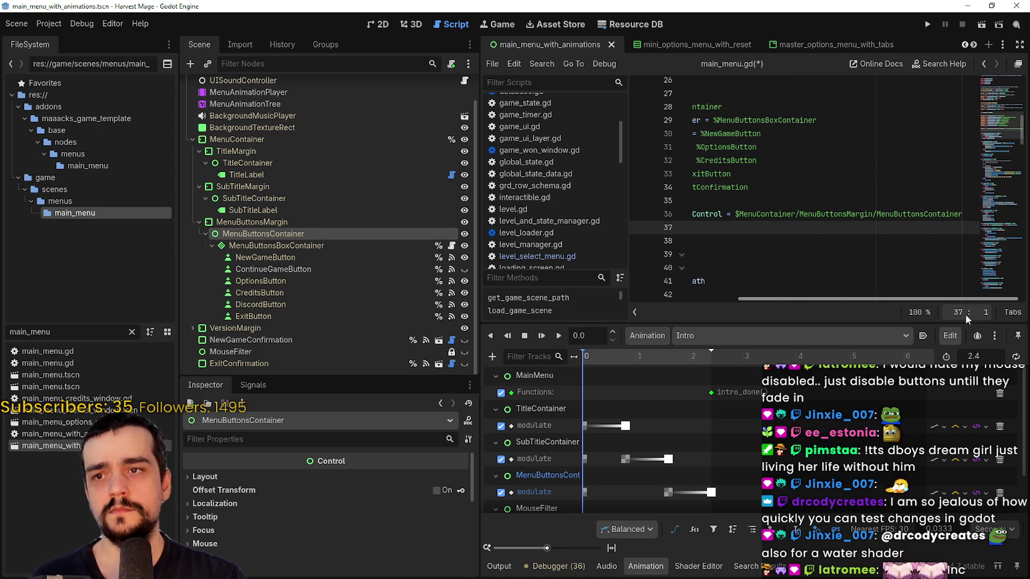
pyautogui.moveTo(953, 316); pyautogui.dragTo(616, 283)
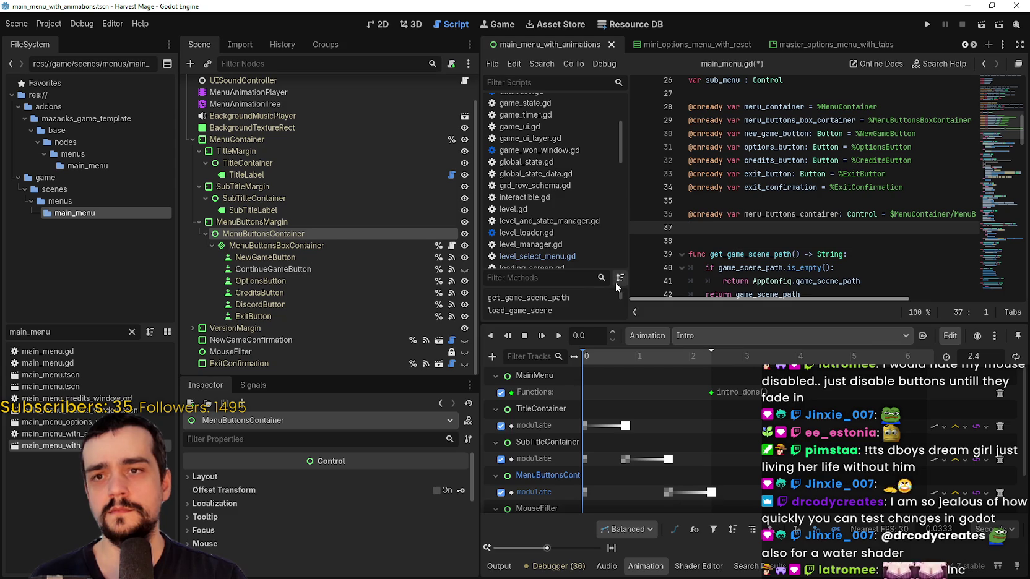
pyautogui.hotkey('ctrl', 'z')
pyautogui.rightClick(249, 233)
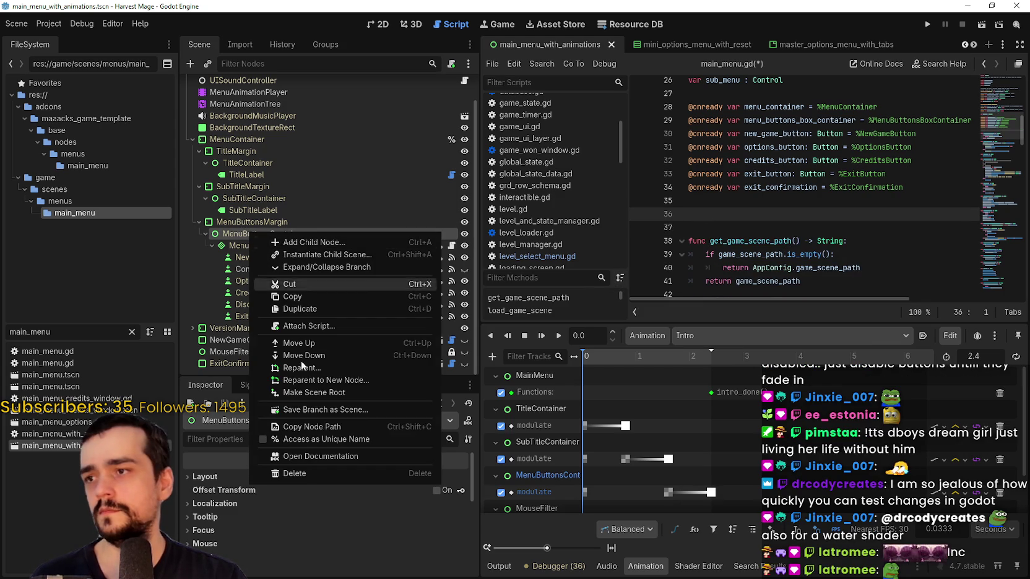
pyautogui.click(328, 434)
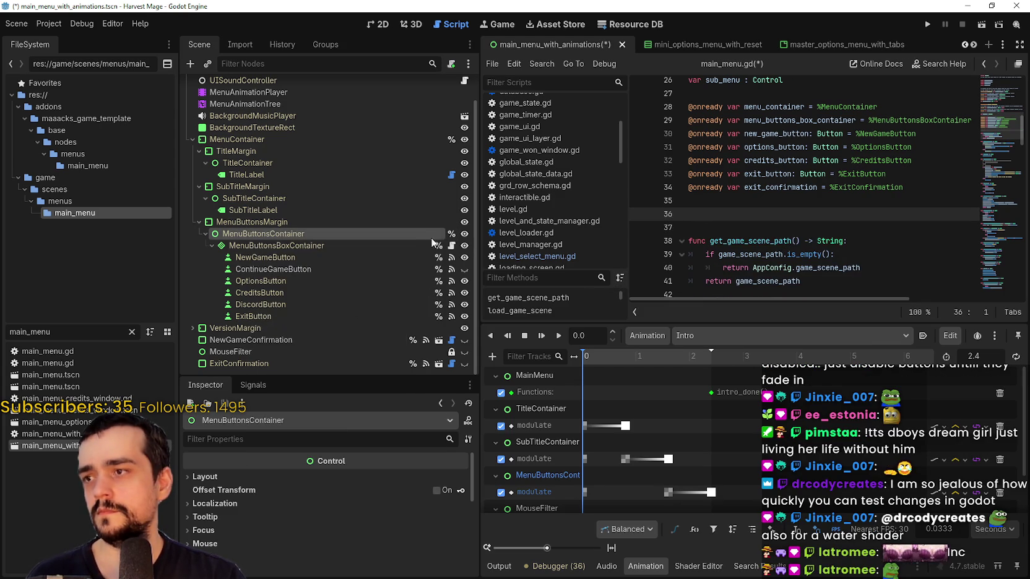
pyautogui.moveTo(415, 238); pyautogui.dragTo(714, 212)
# Inspect the MenuButtonsContainer modulate keyframes at 0, 1.6 and 2.4 seconds, then save the scene
pyautogui.doubleClick(781, 214)
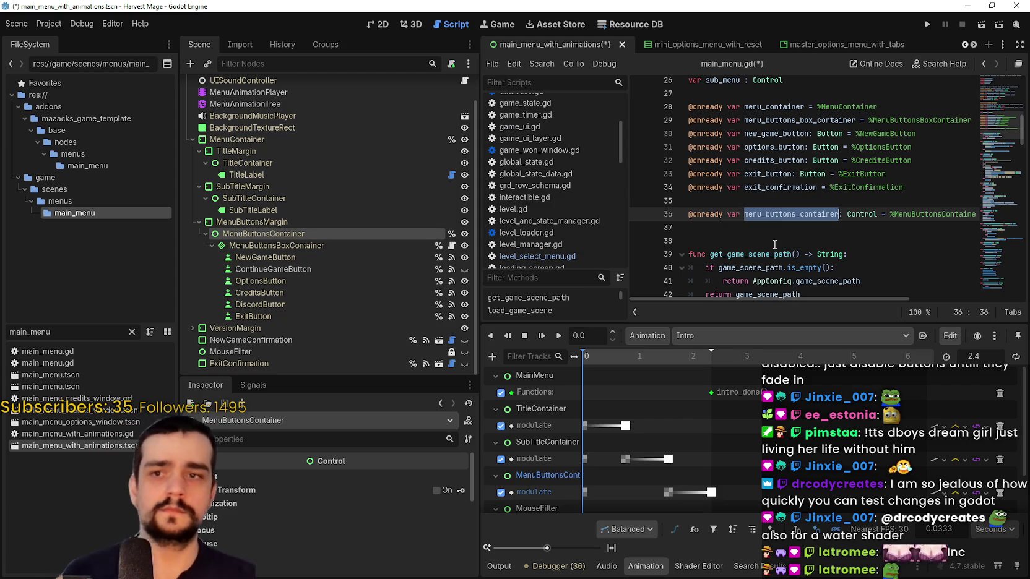
pyautogui.click(790, 230)
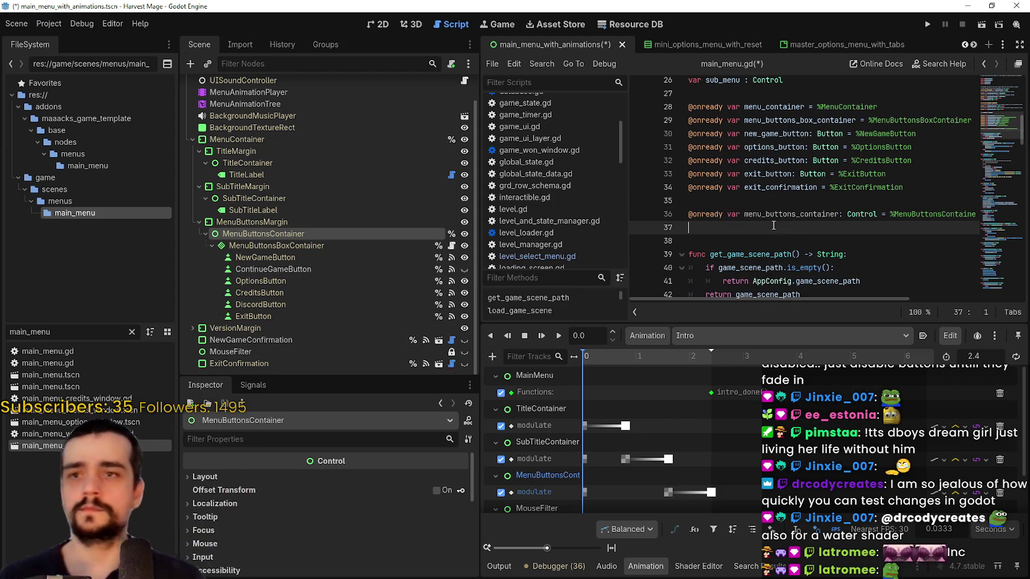
pyautogui.scroll(-3, 589, 426)
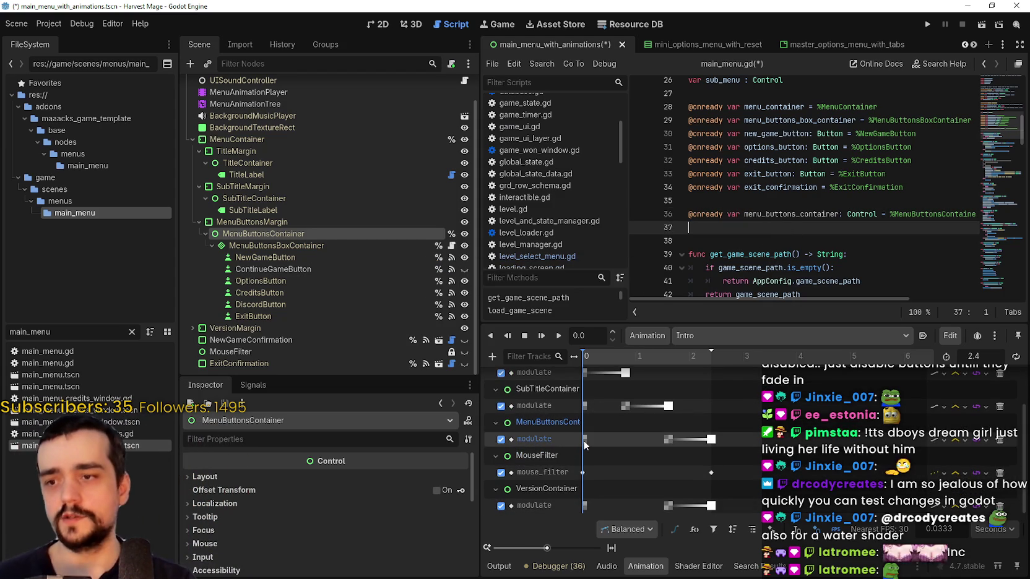
pyautogui.click(585, 440)
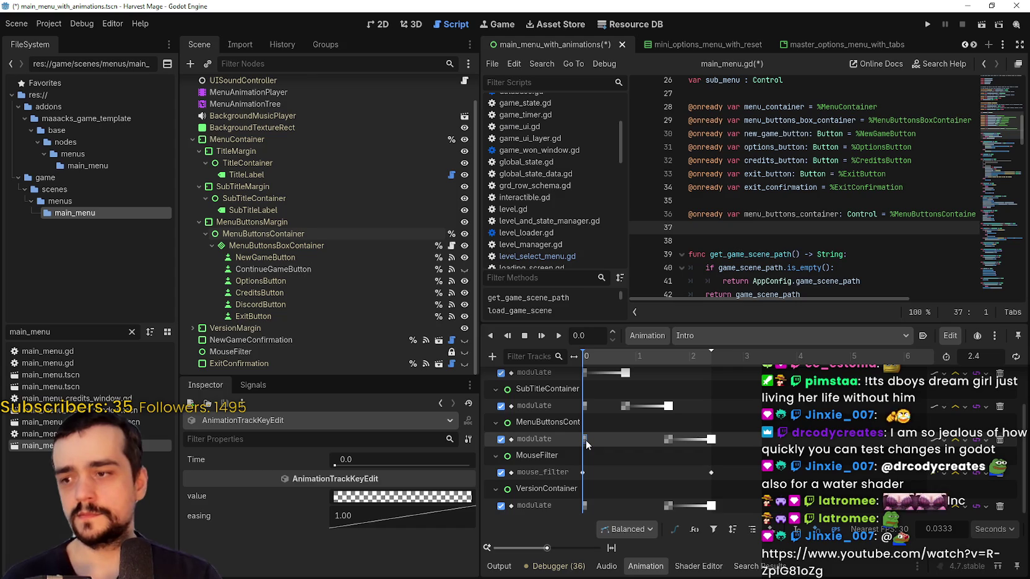
pyautogui.click(669, 439)
pyautogui.click(711, 439)
pyautogui.hotkey('ctrl', 's')
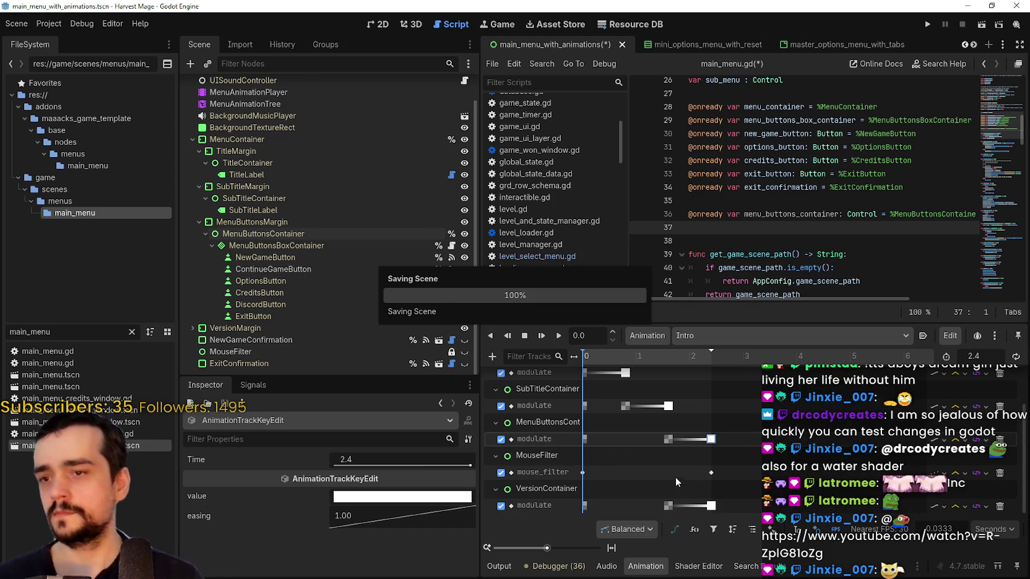
# Replace options_button.modulate with menu_buttons_container.modulate on line 133 and save the script
pyautogui.scroll(2, 674, 445)
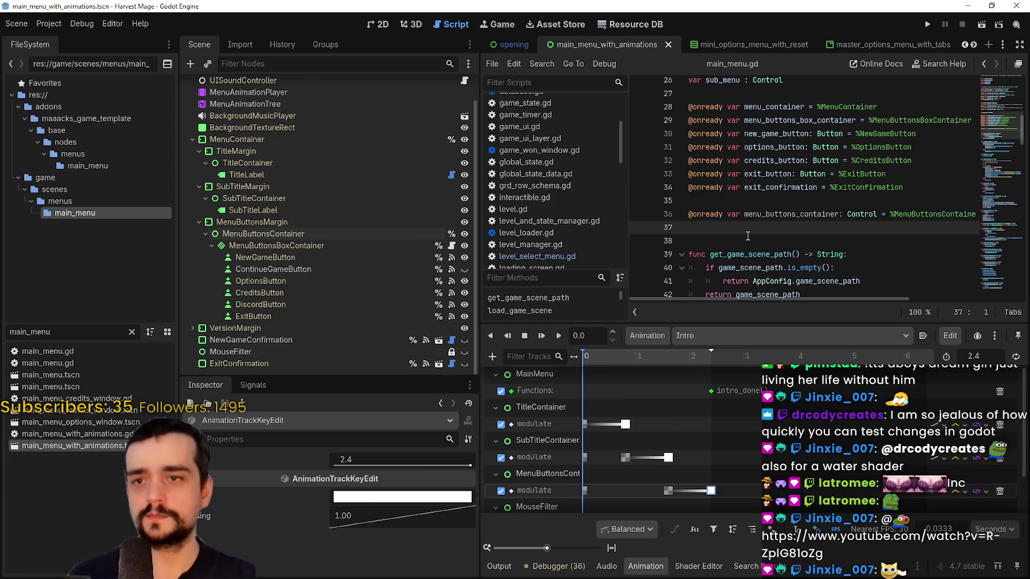
pyautogui.scroll(-4, 744, 240)
pyautogui.scroll(-11, 744, 241)
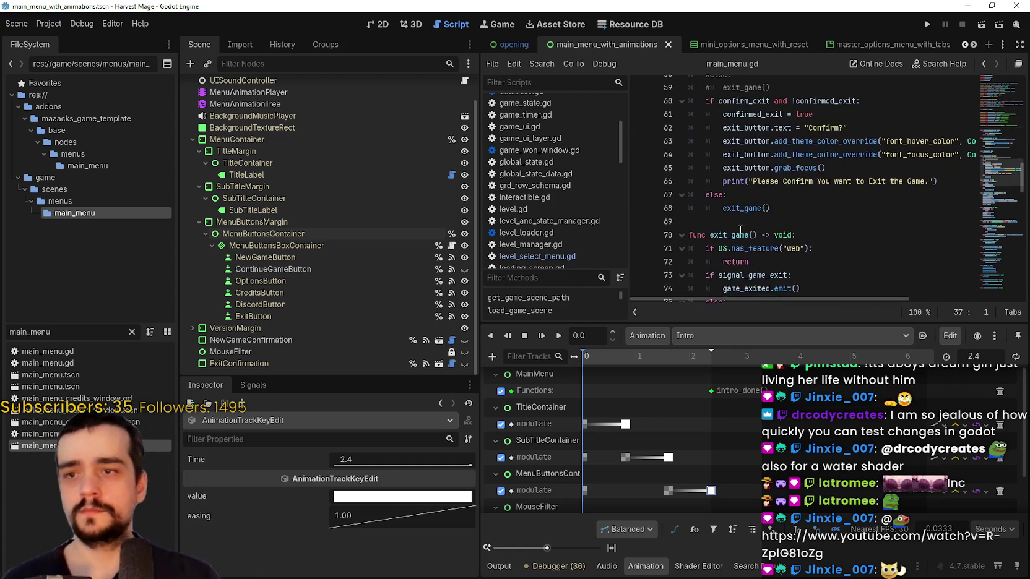
pyautogui.scroll(-12, 743, 226)
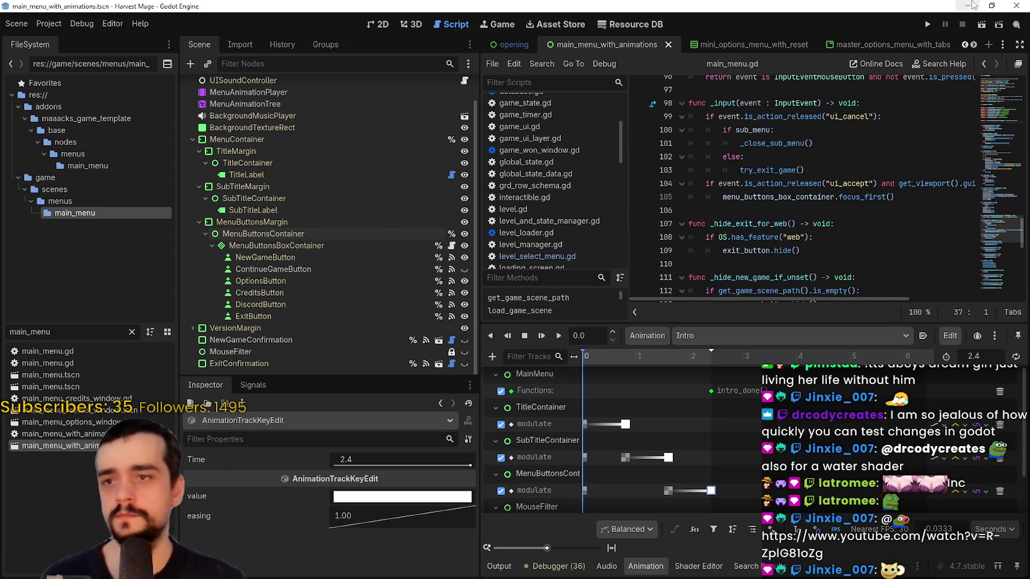
pyautogui.scroll(-3, 774, 179)
pyautogui.scroll(5, 779, 173)
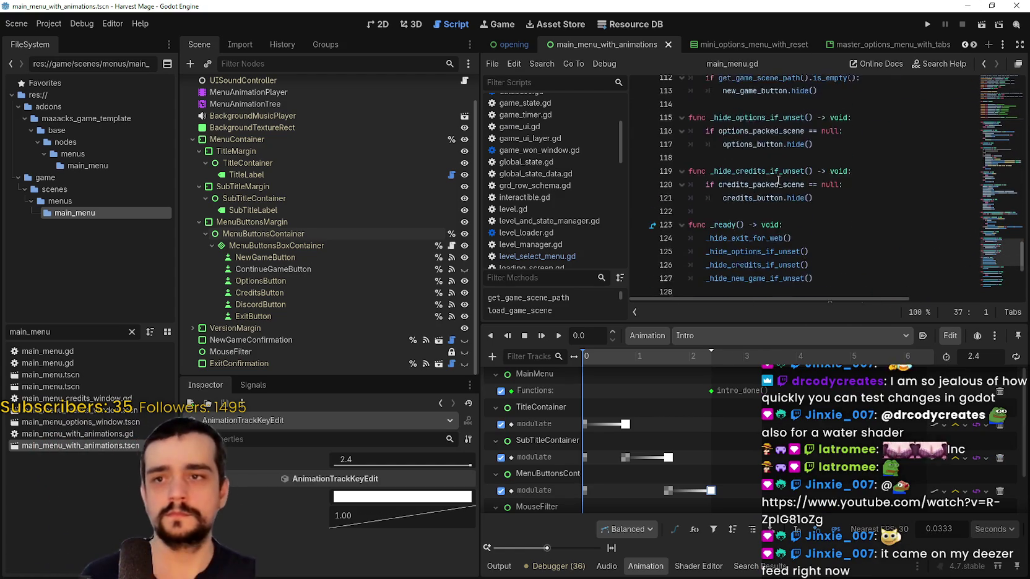
pyautogui.scroll(-10, 784, 167)
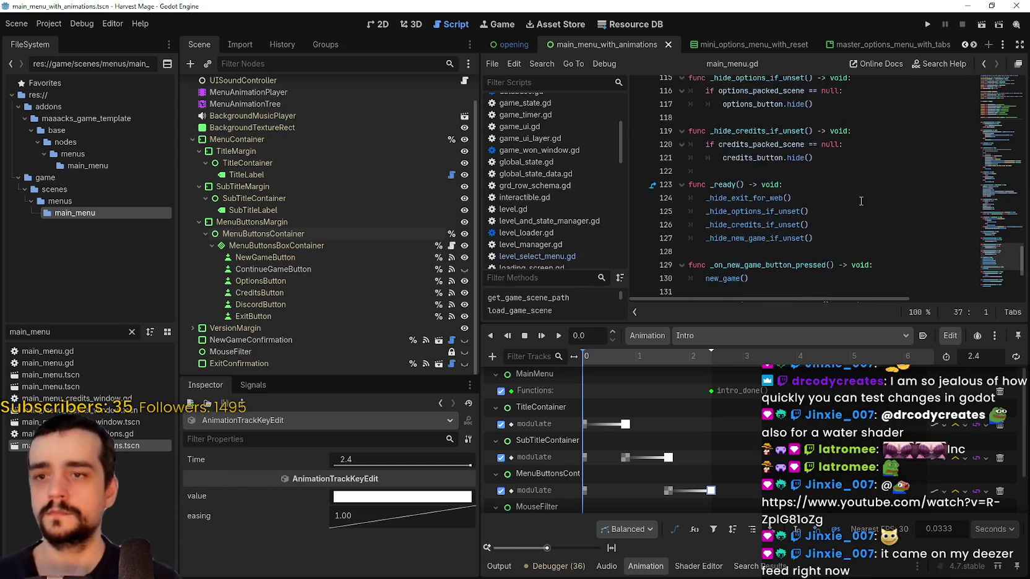
pyautogui.moveTo(719, 124); pyautogui.dragTo(797, 123)
pyautogui.write('menu_buttons_container.modulate')
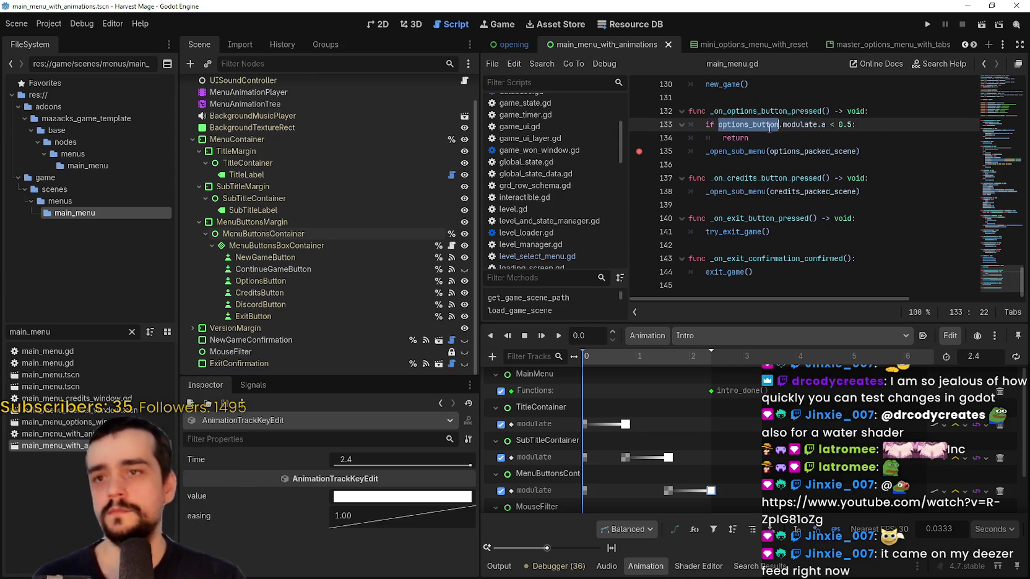
pyautogui.click(785, 137)
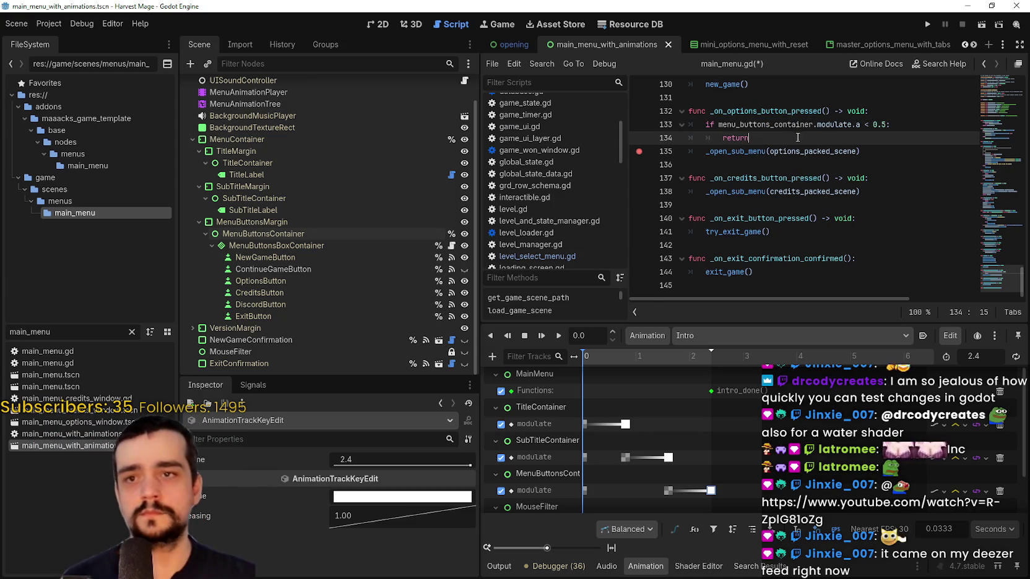
pyautogui.hotkey('ctrl', 's')
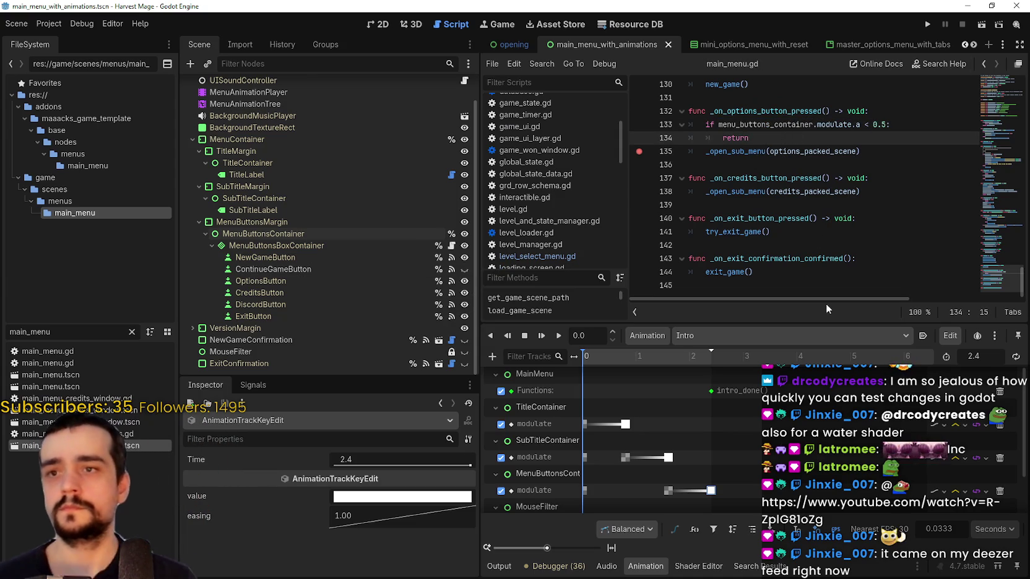
pyautogui.scroll(1, 824, 272)
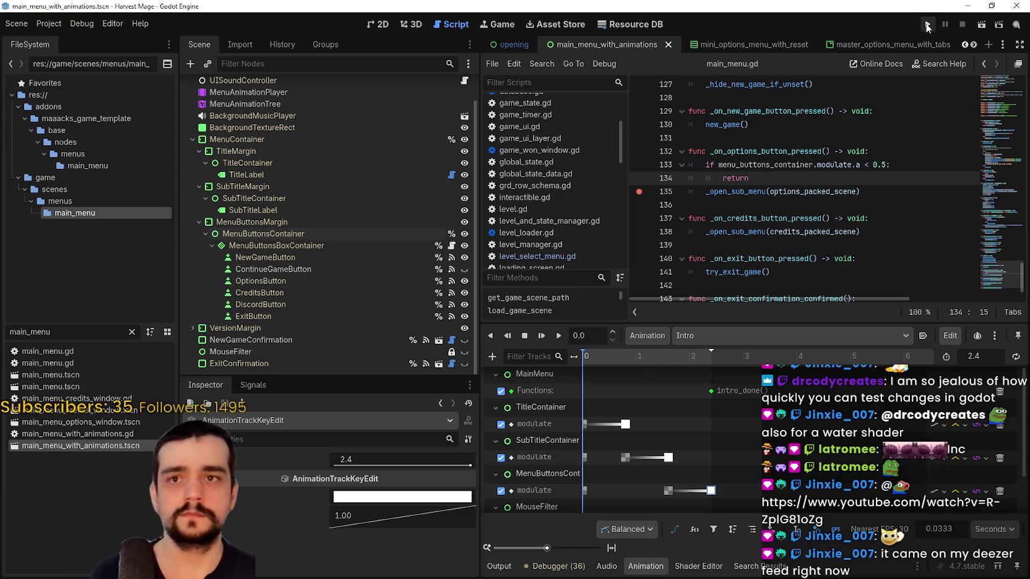
# Run the game, press Options to hit the breakpoint, resume, return to the menu and close it
pyautogui.click(928, 24)
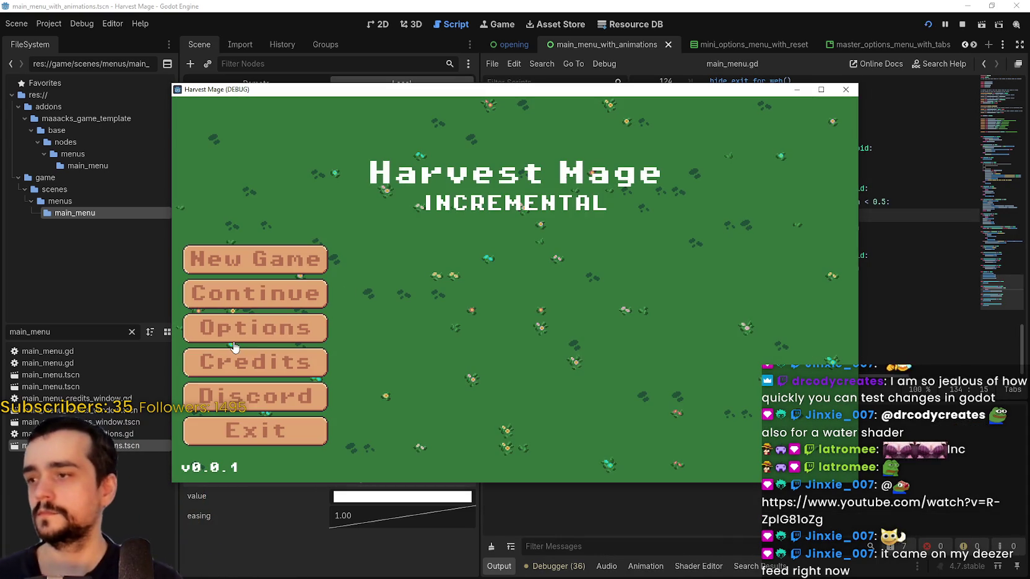
pyautogui.click(253, 326)
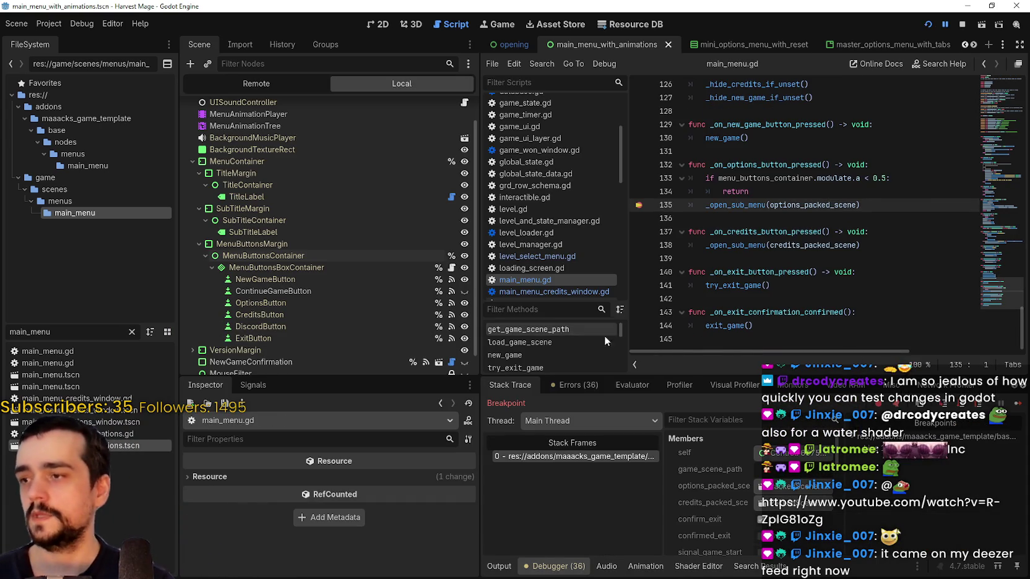
pyautogui.click(1022, 406)
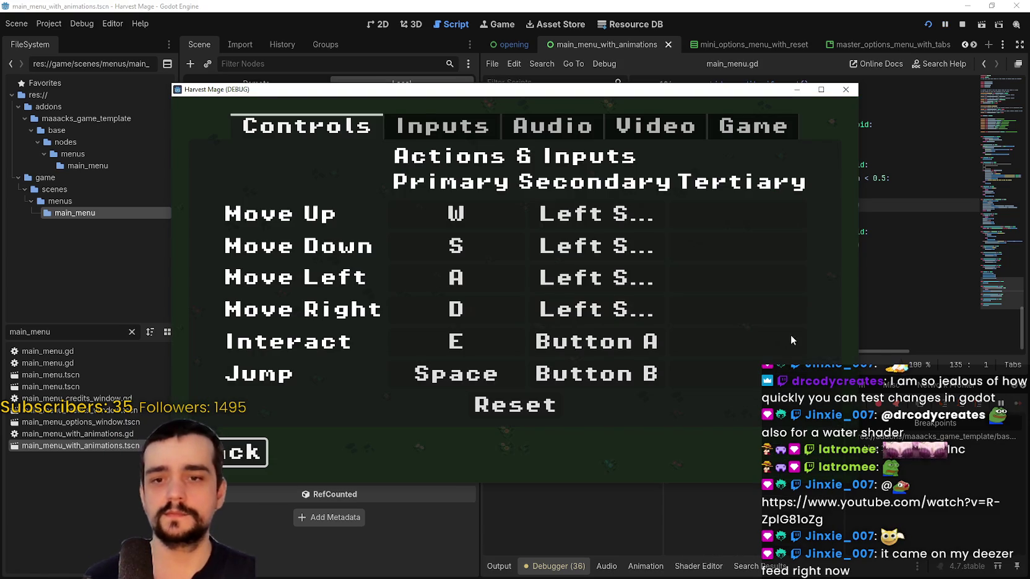
pyautogui.click(266, 460)
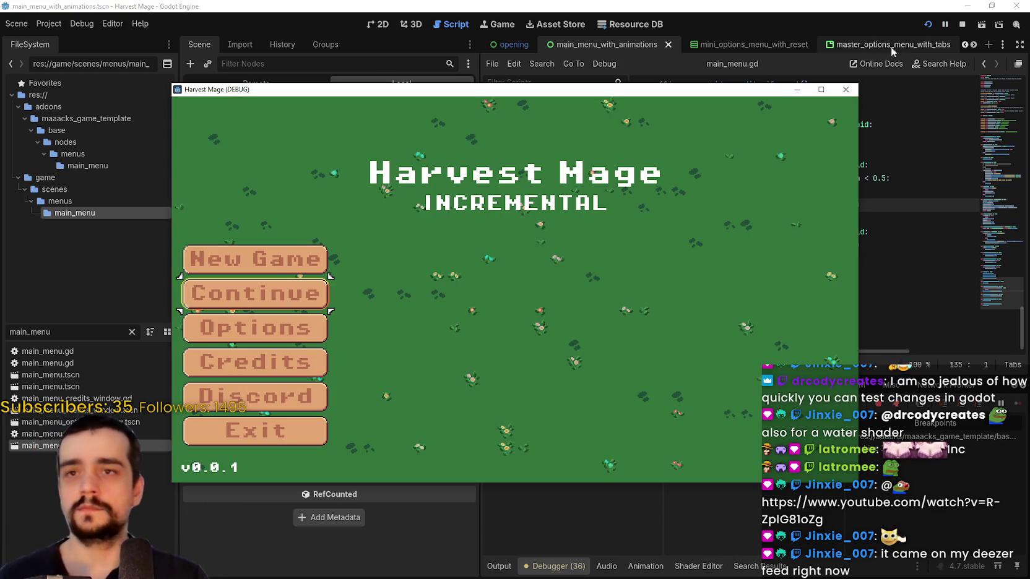
pyautogui.click(962, 24)
# Relaunch the game, press Options during the fade-in, then stop and run the project again
pyautogui.click(931, 24)
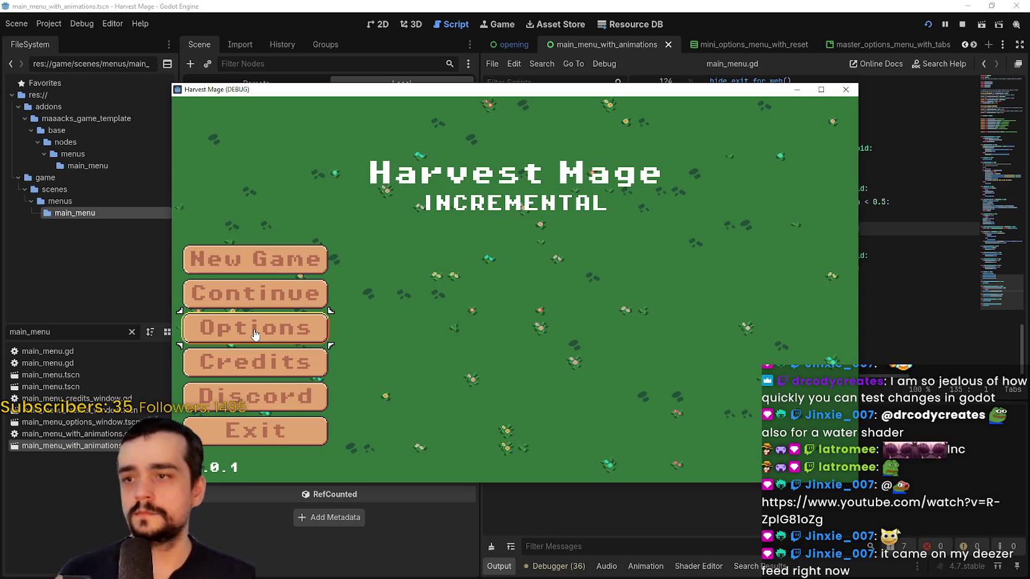
pyautogui.click(253, 334)
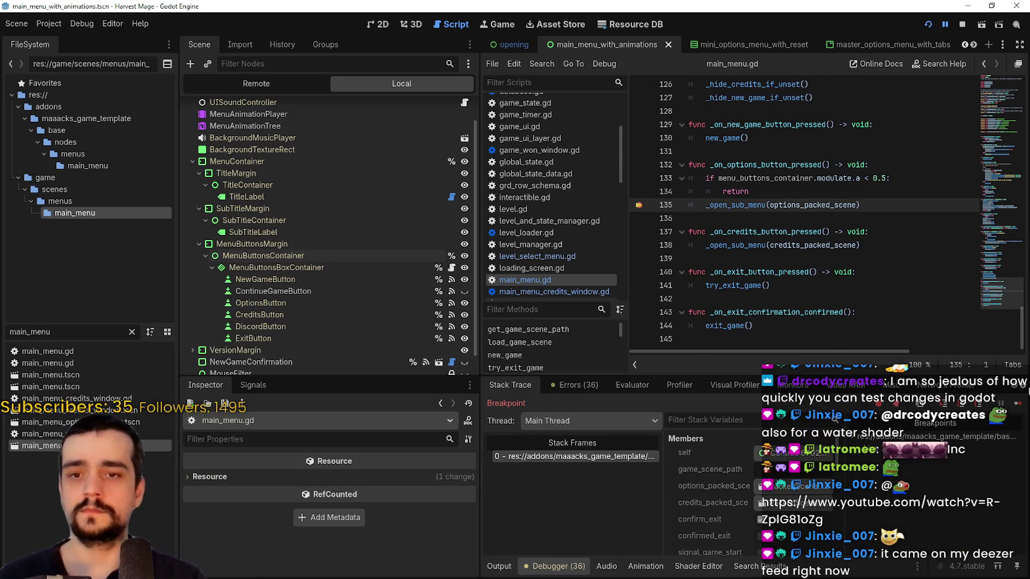
pyautogui.click(1026, 390)
pyautogui.click(957, 27)
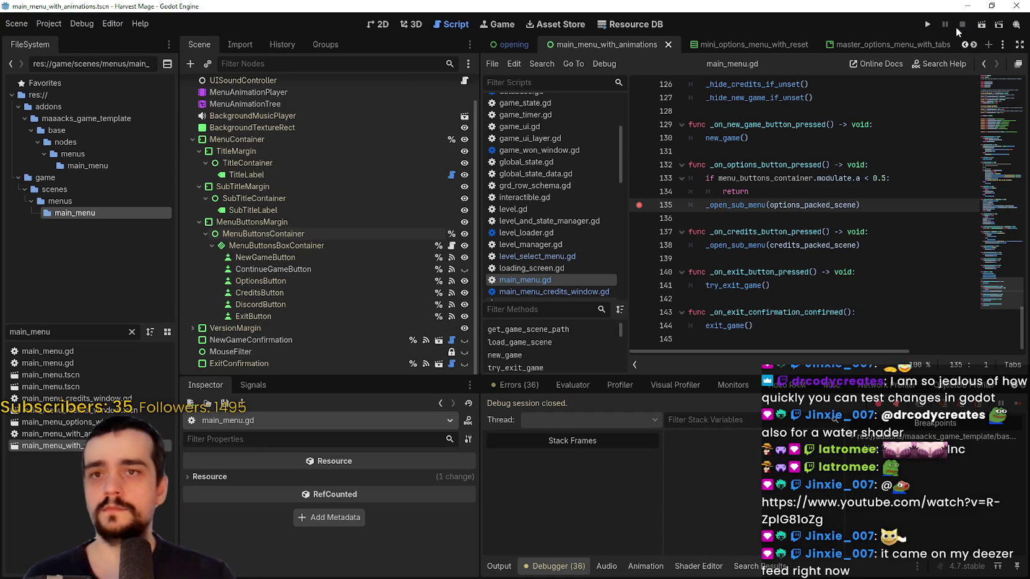
pyautogui.click(926, 26)
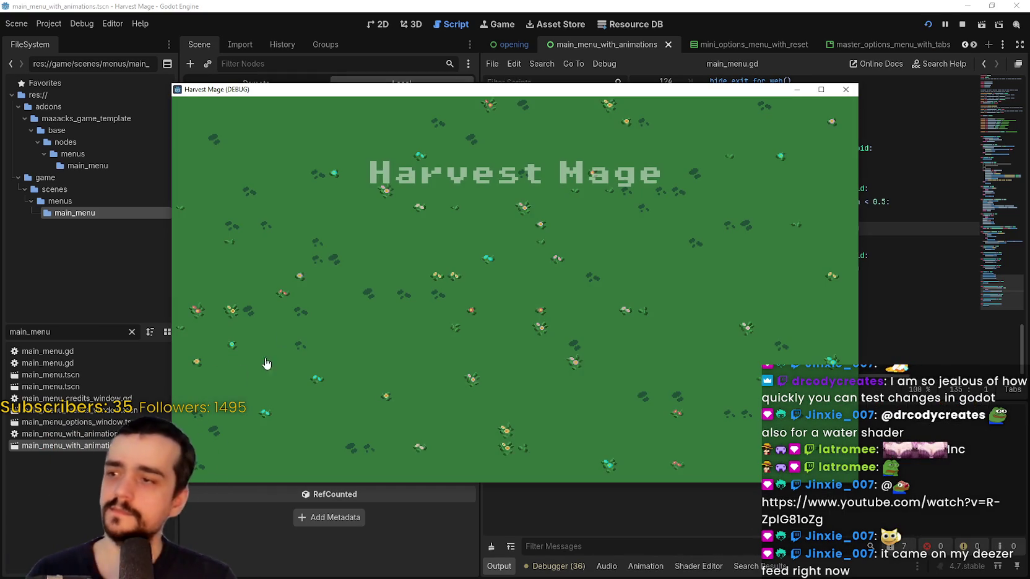
# Press Options mid-fade, then change the line-133 threshold from 0.5 to 0.2 and save
pyautogui.click(237, 336)
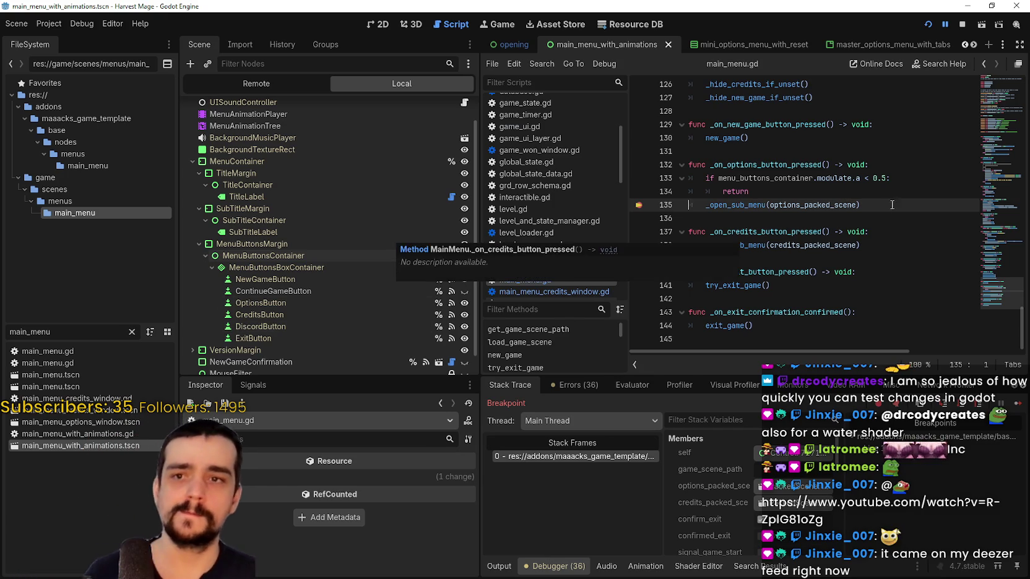
pyautogui.moveTo(889, 178); pyautogui.dragTo(888, 185)
pyautogui.click(880, 178)
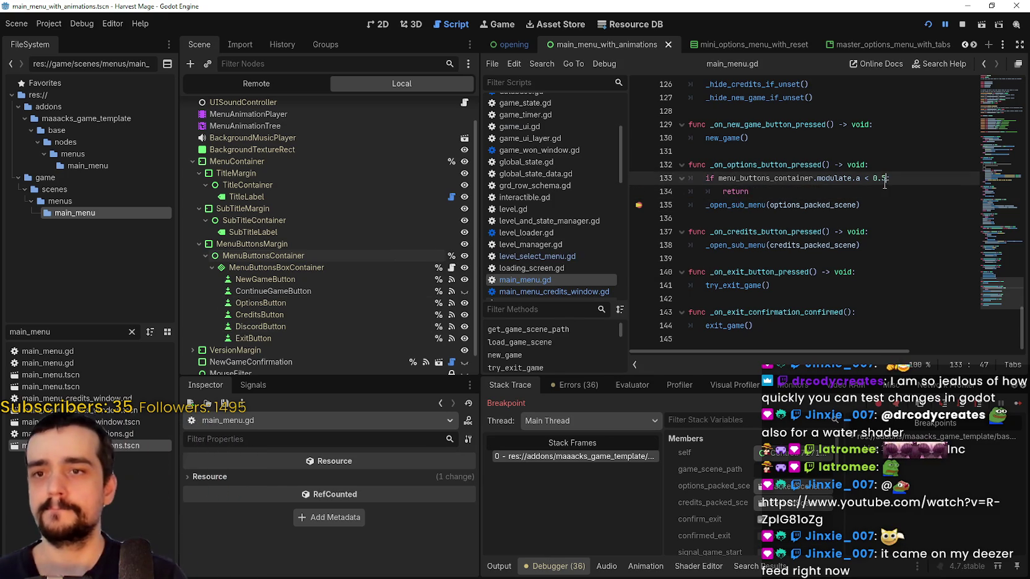
pyautogui.write('2s')
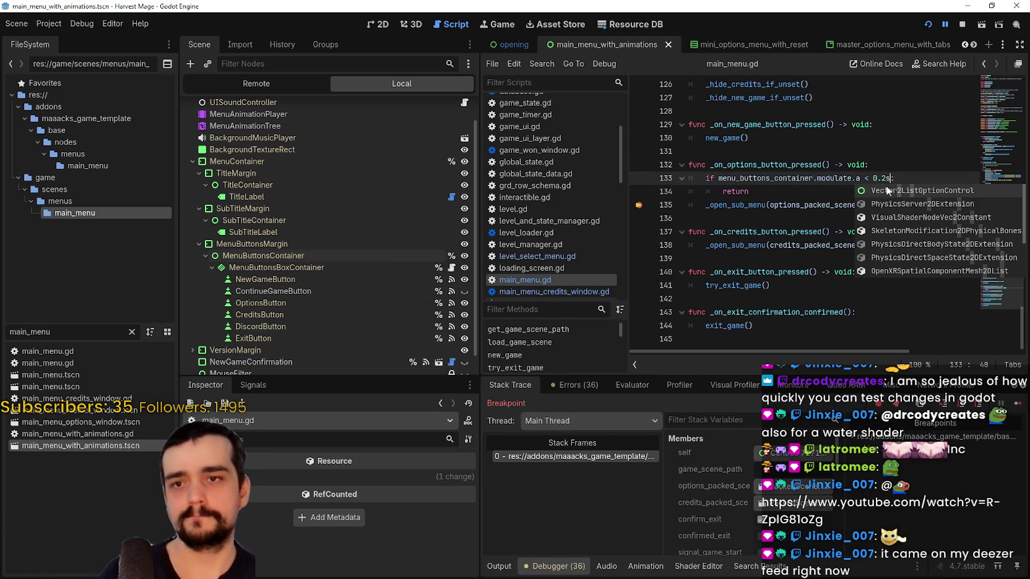
pyautogui.hotkey('ctrl', 's')
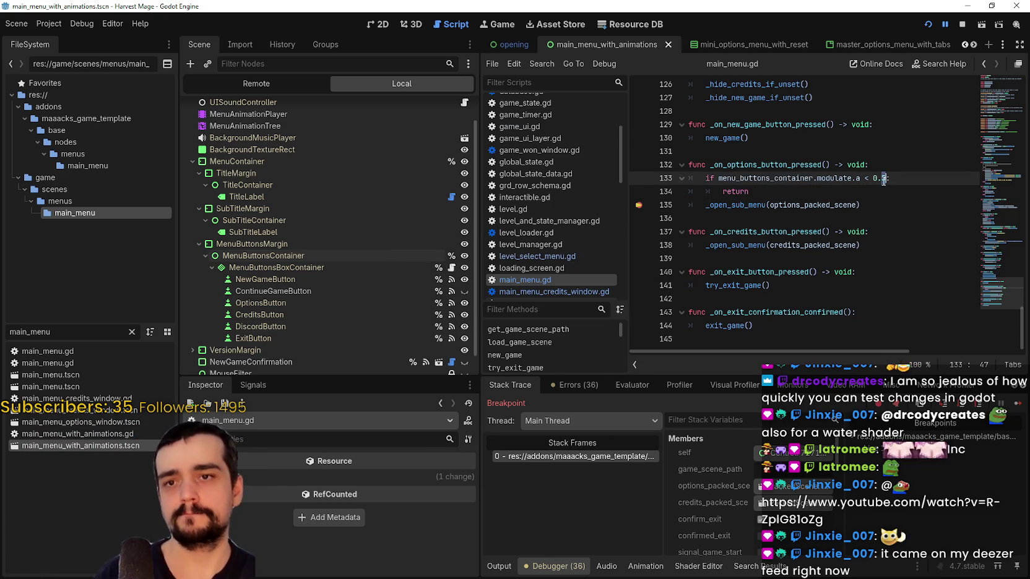
pyautogui.hotkey('ctrl', 's')
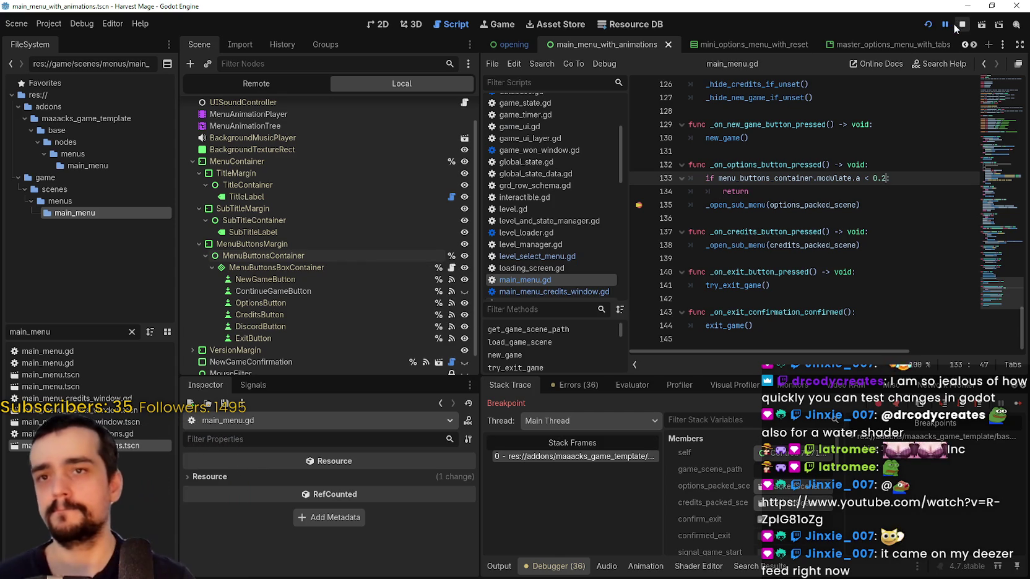
# Restart the game, move menu focus down to Options with the arrow key, then stop it
pyautogui.click(957, 26)
pyautogui.click(927, 24)
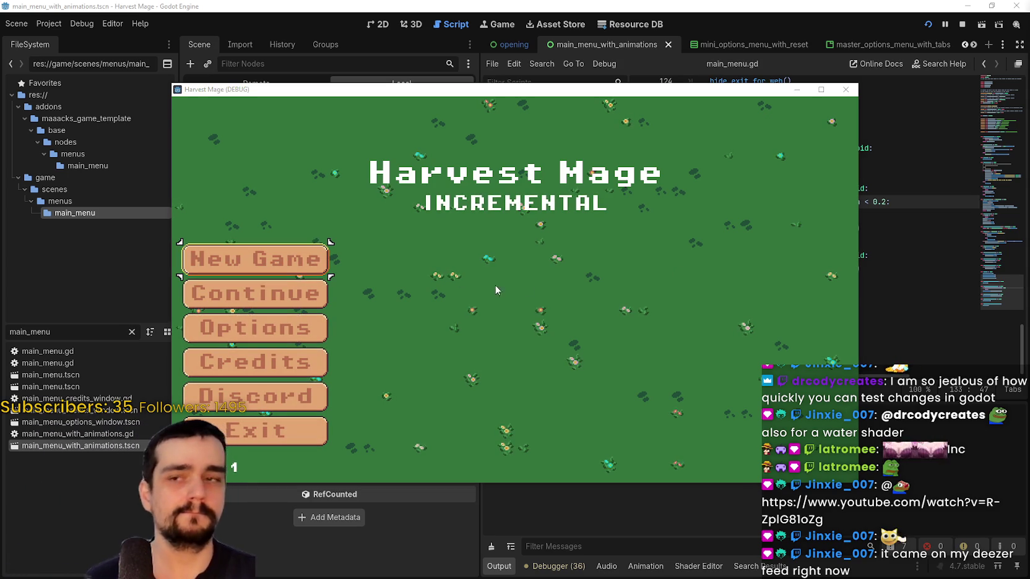
pyautogui.press('Down')
pyautogui.press('Down')
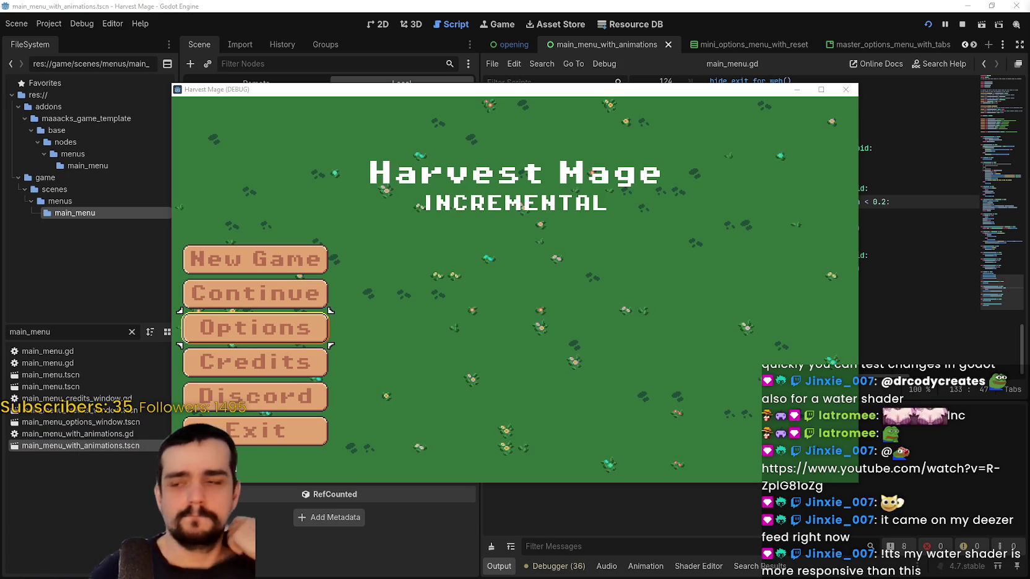
pyautogui.click(960, 25)
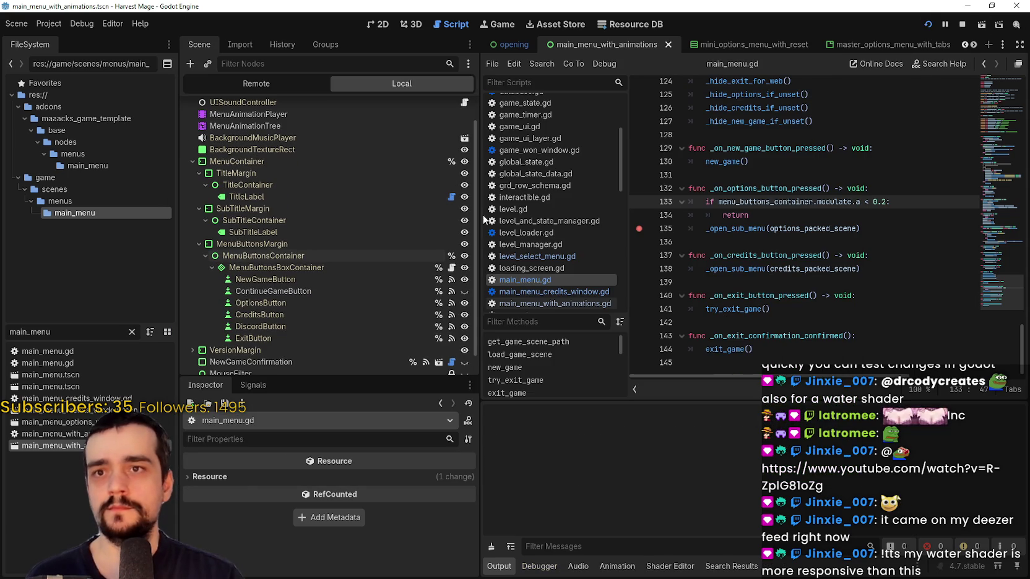
# Run the project three times, pressing Options in the first run and stopping each one
pyautogui.press('F5')
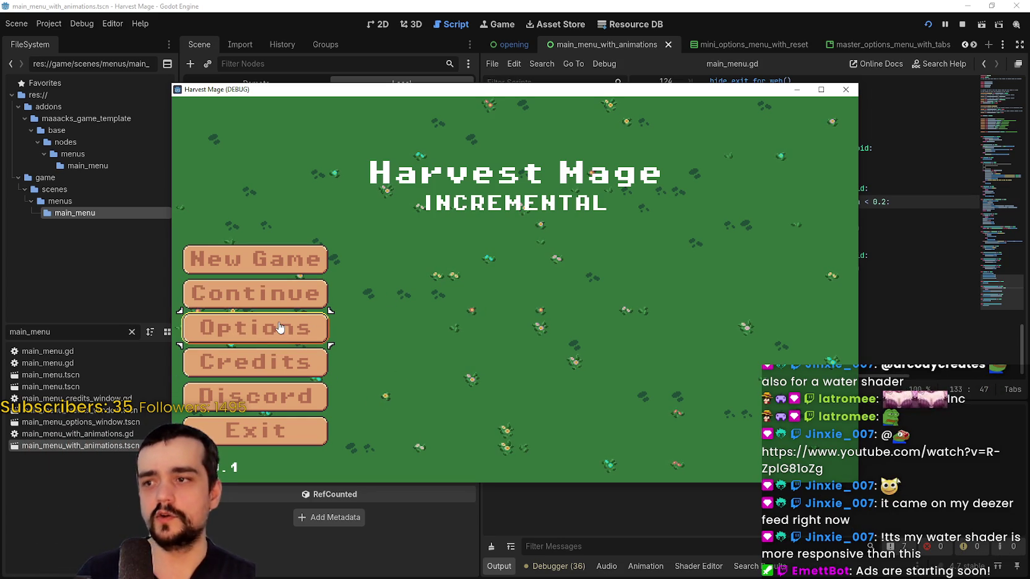
pyautogui.click(269, 329)
pyautogui.click(928, 24)
pyautogui.click(927, 26)
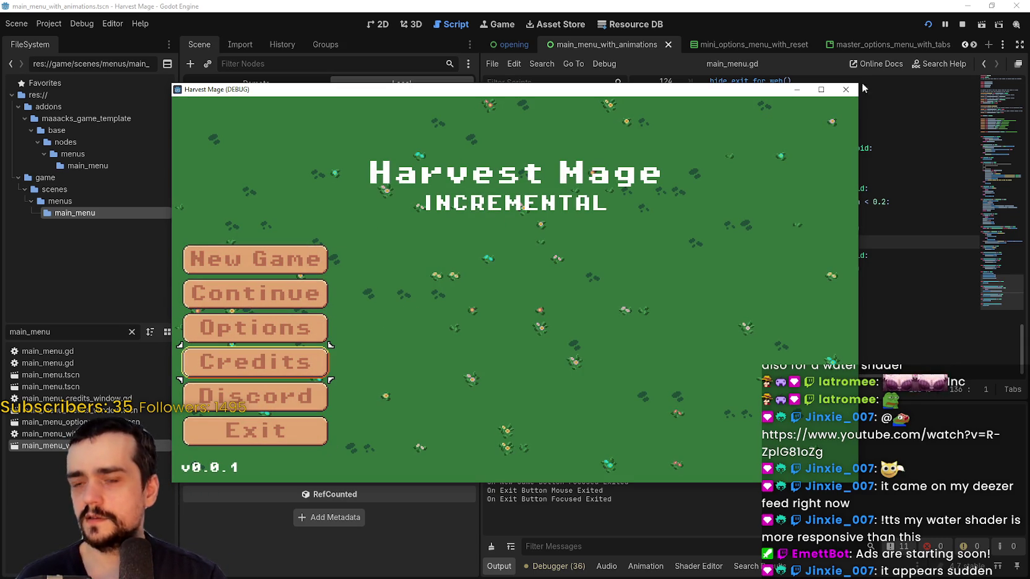
pyautogui.click(962, 24)
pyautogui.click(927, 27)
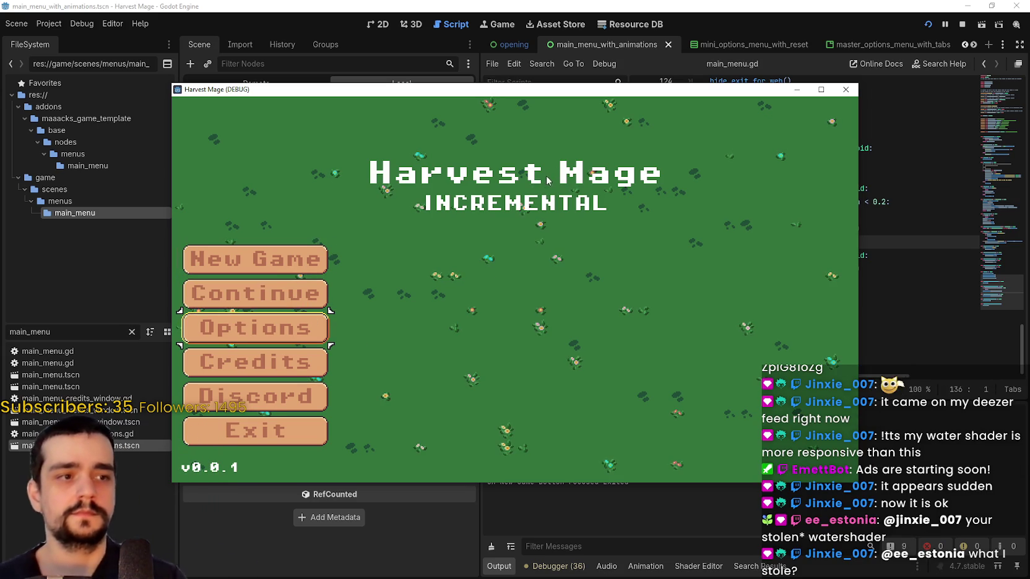
pyautogui.click(961, 22)
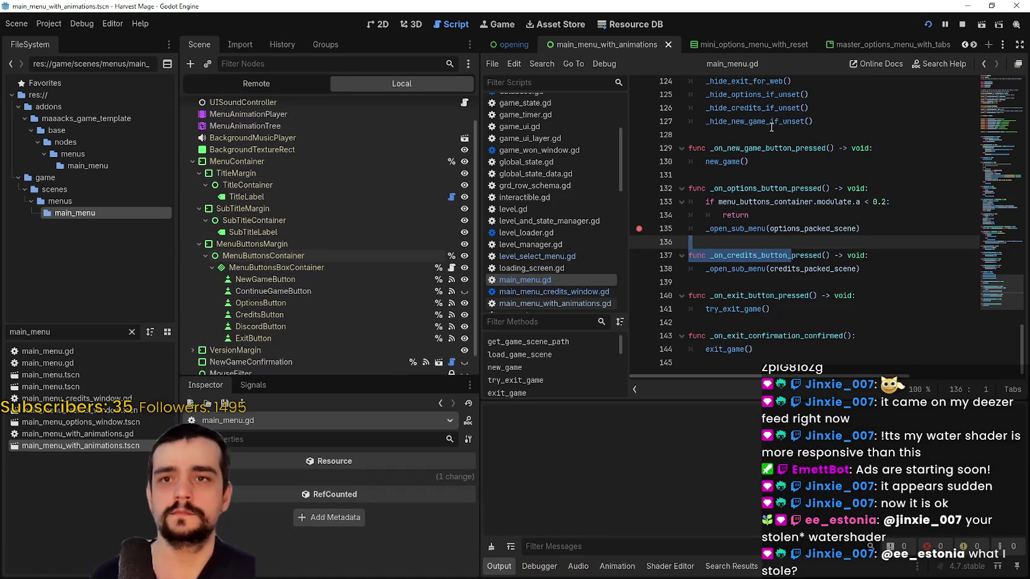
# Run with F5, wait for the fade-in, press Options to reach the line-135 breakpoint, then stop
pyautogui.press('F5')
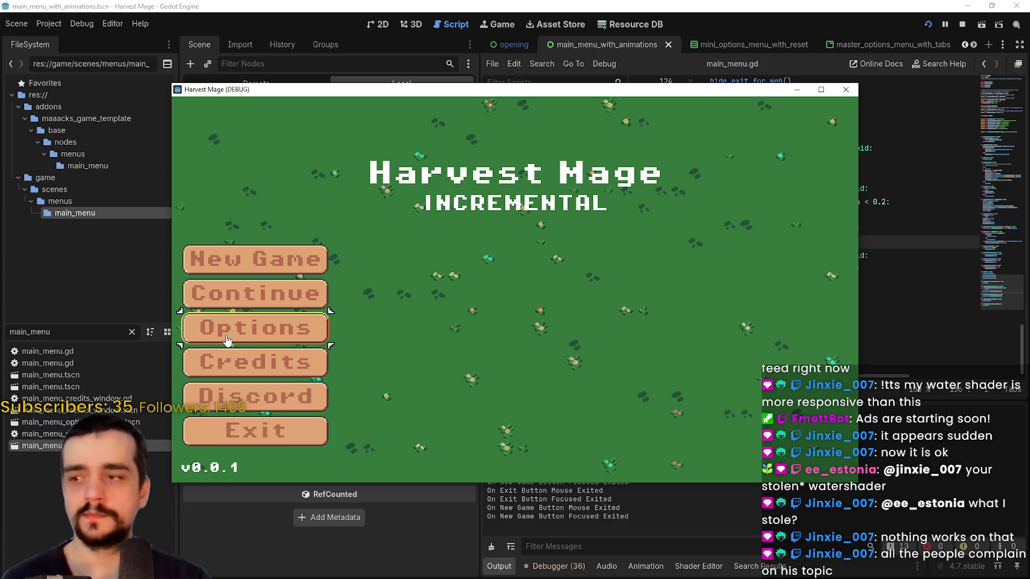
pyautogui.click(286, 330)
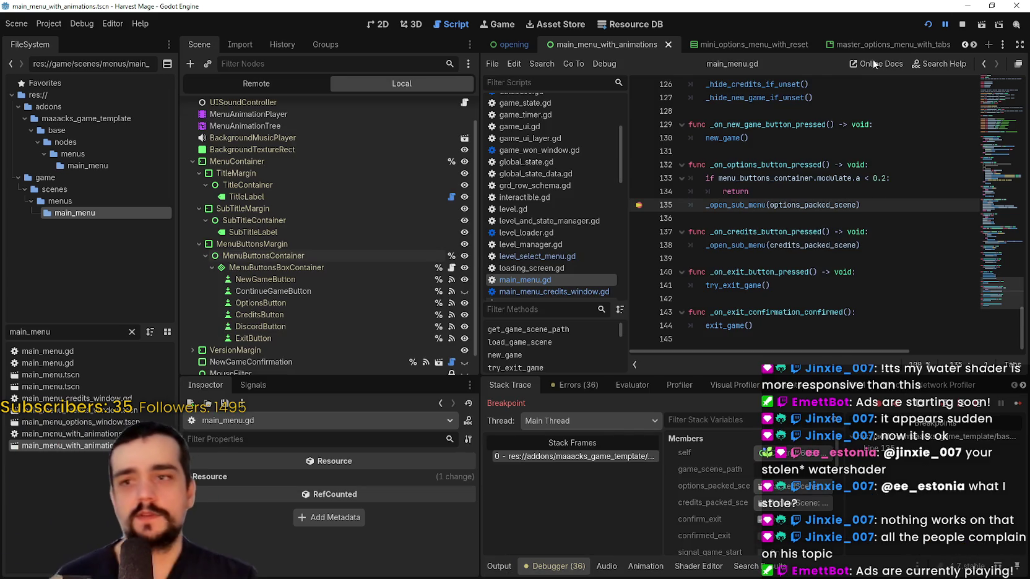
pyautogui.click(962, 24)
pyautogui.scroll(1, 843, 219)
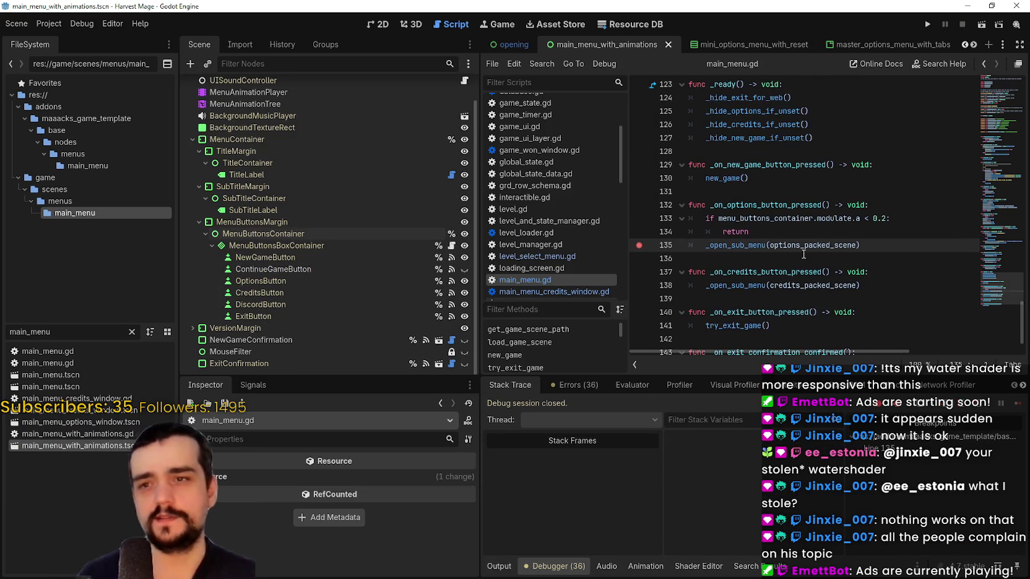
# Paste the options handler's fade-in guard into the new game handler and save
pyautogui.moveTo(706, 219); pyautogui.dragTo(751, 232)
pyautogui.hotkey('ctrl', 'c')
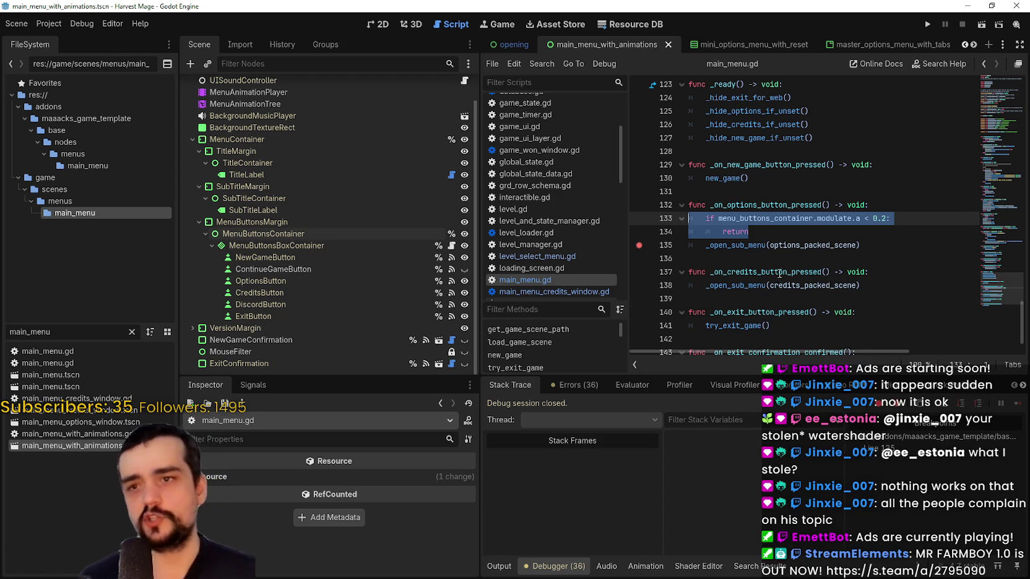
pyautogui.scroll(3, 780, 285)
pyautogui.scroll(-2, 799, 242)
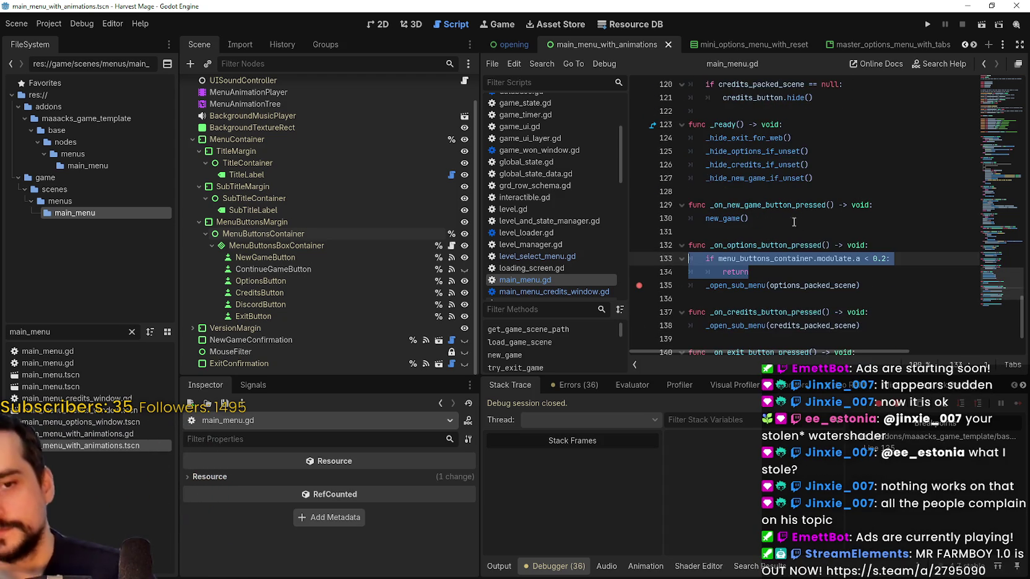
pyautogui.scroll(-2, 786, 232)
pyautogui.scroll(2, 774, 265)
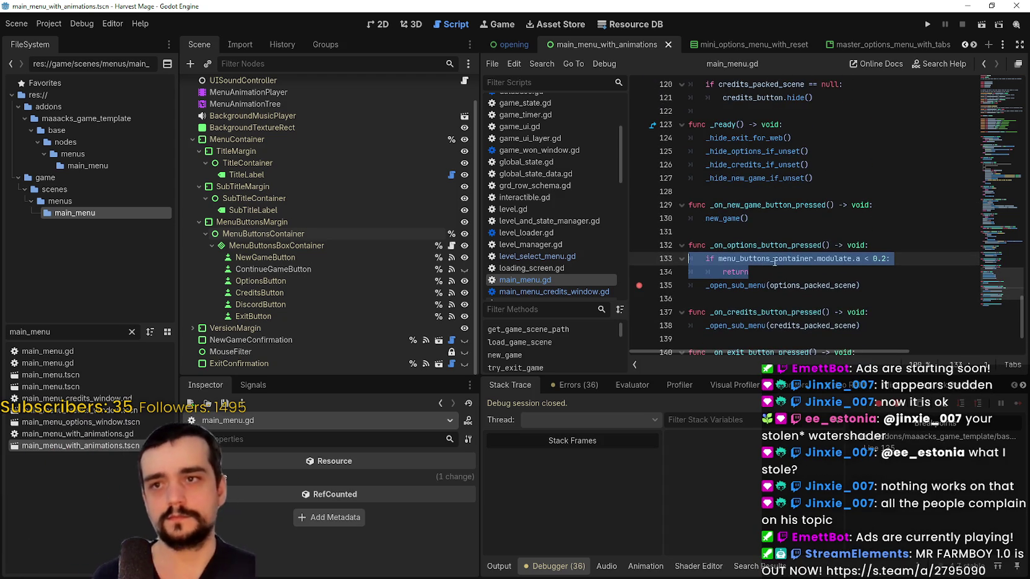
pyautogui.scroll(1, 752, 270)
pyautogui.scroll(-2, 743, 271)
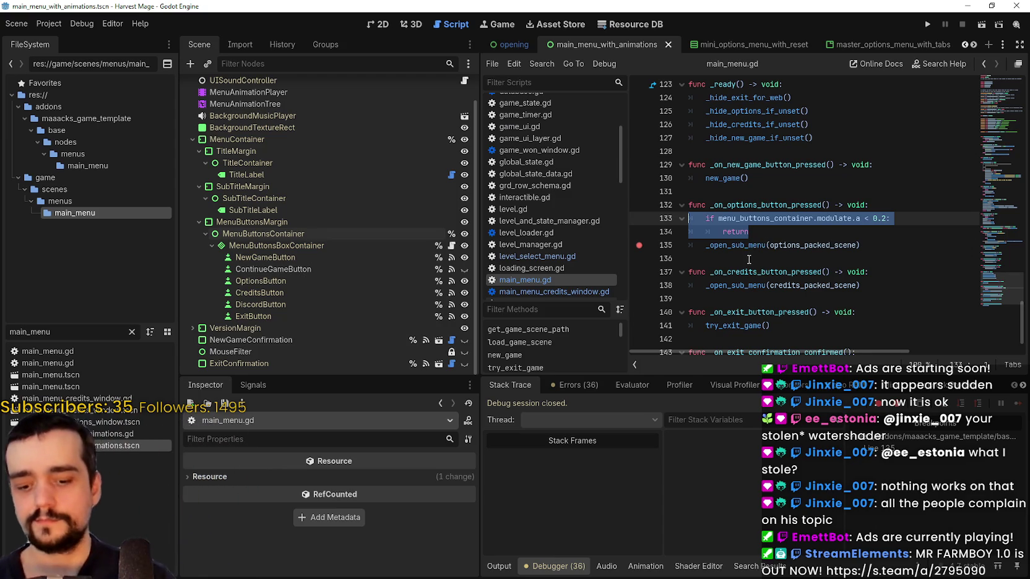
pyautogui.scroll(2, 742, 238)
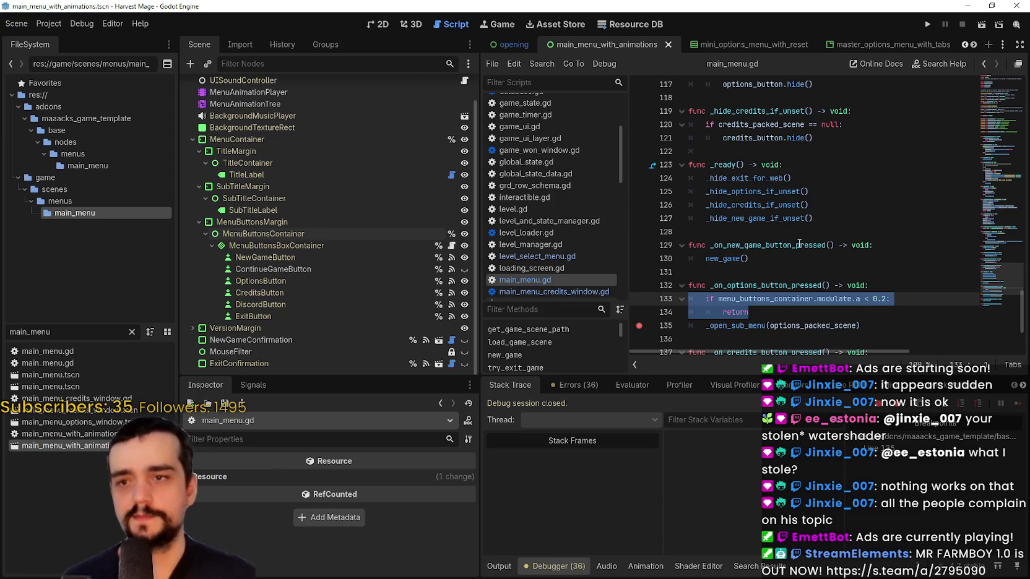
pyautogui.click(714, 251)
pyautogui.hotkey('ctrl', 'Return')
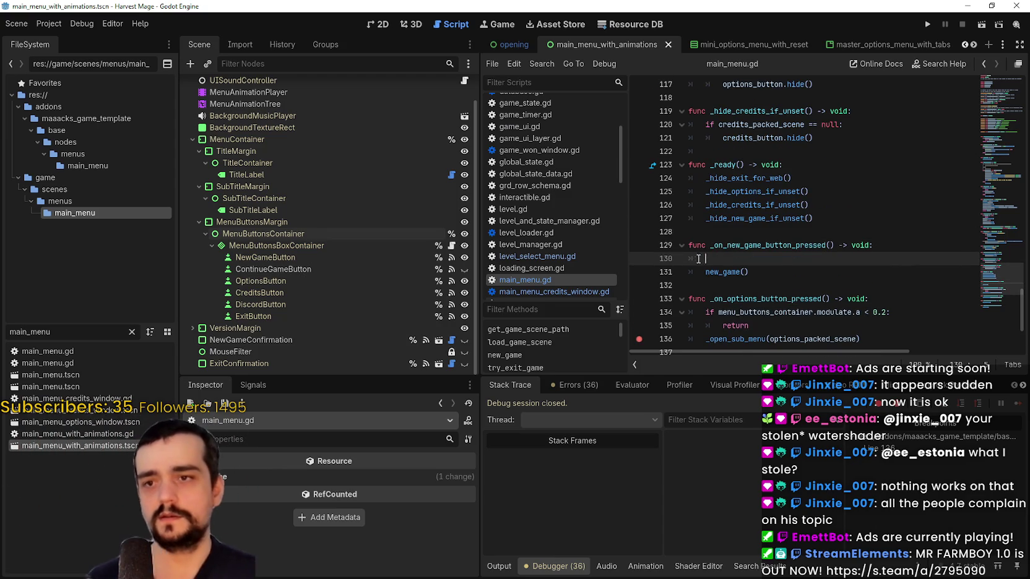
pyautogui.hotkey('ctrl', 'v')
pyautogui.hotkey('ctrl', 's')
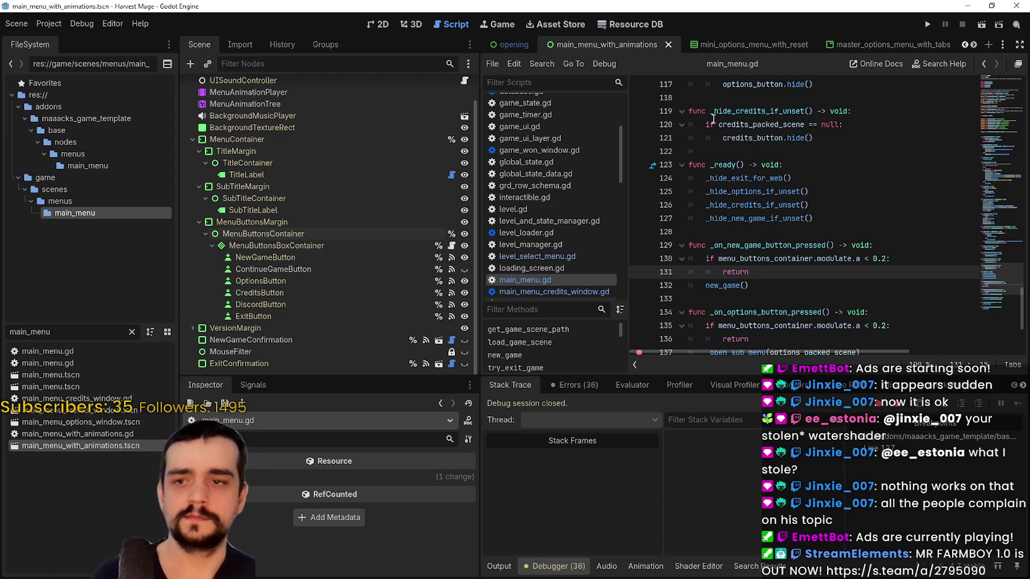
# Paste the 'menu_buttons_container.modulate.a < 0.2' guard into the credits and exit handlers and save
pyautogui.scroll(3, 768, 202)
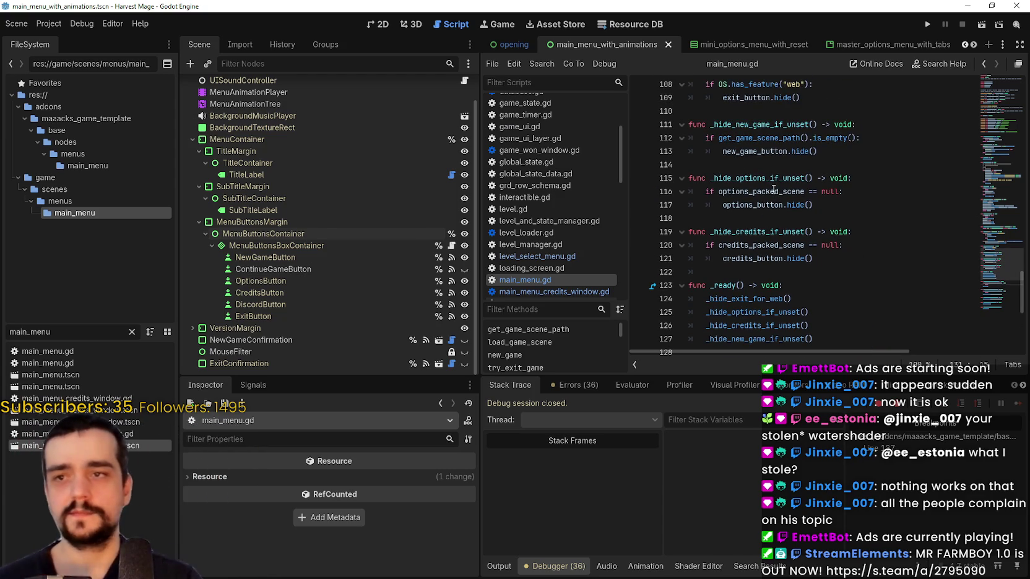
pyautogui.scroll(-5, 774, 204)
pyautogui.scroll(-1, 791, 221)
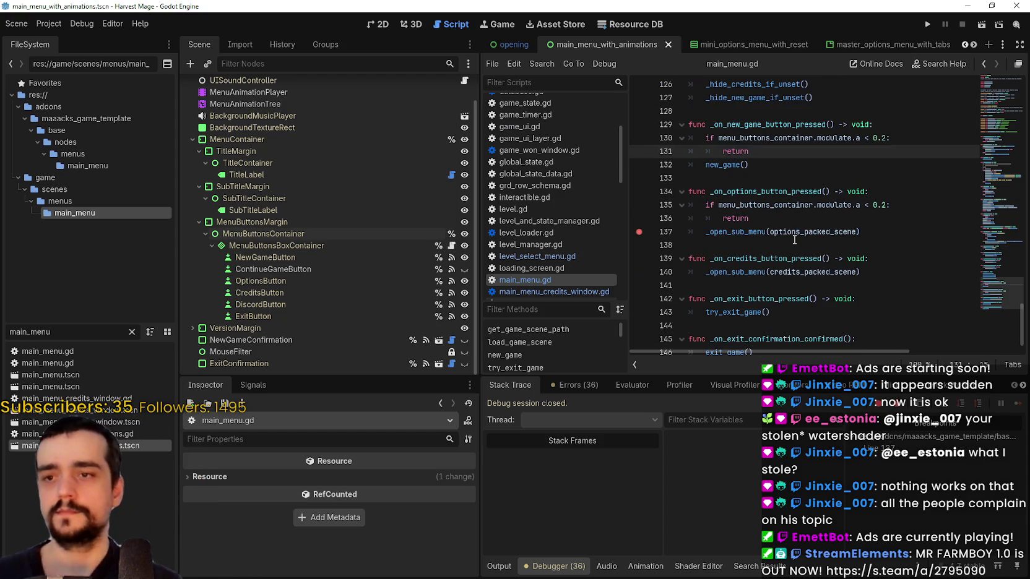
pyautogui.click(885, 259)
pyautogui.press('Return')
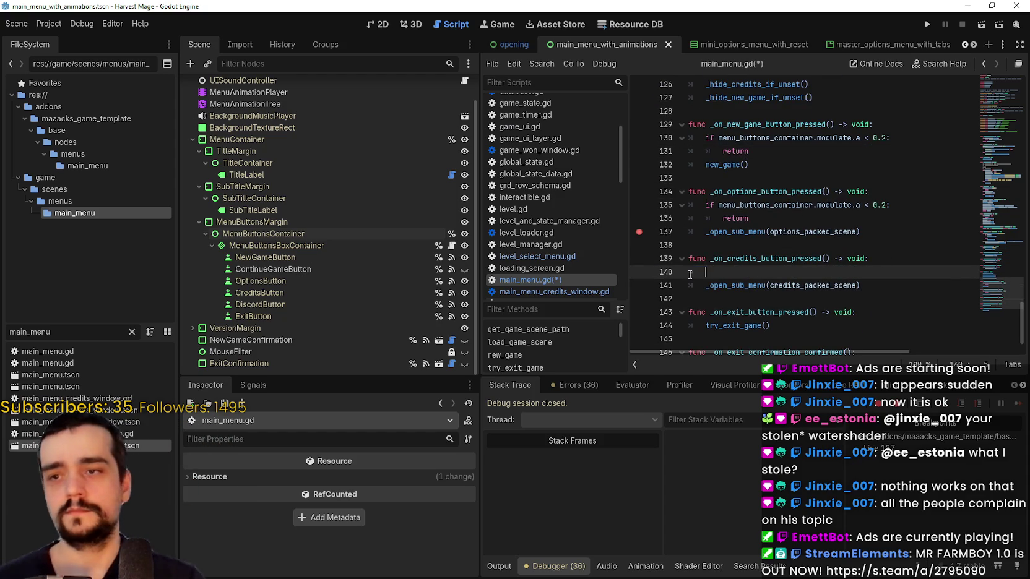
pyautogui.hotkey('ctrl', 'v')
pyautogui.scroll(-2, 706, 281)
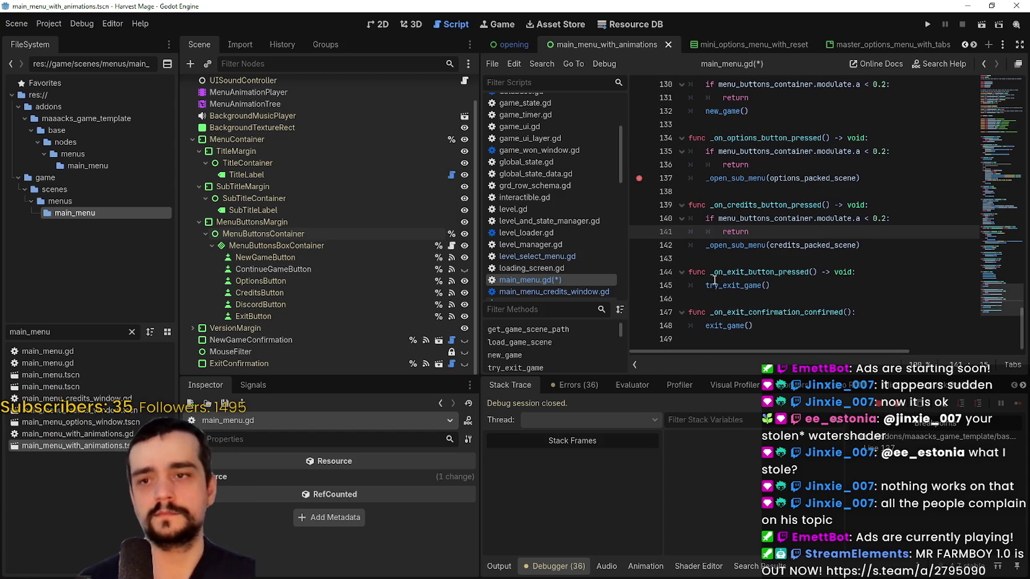
pyautogui.click(866, 270)
pyautogui.press('Return')
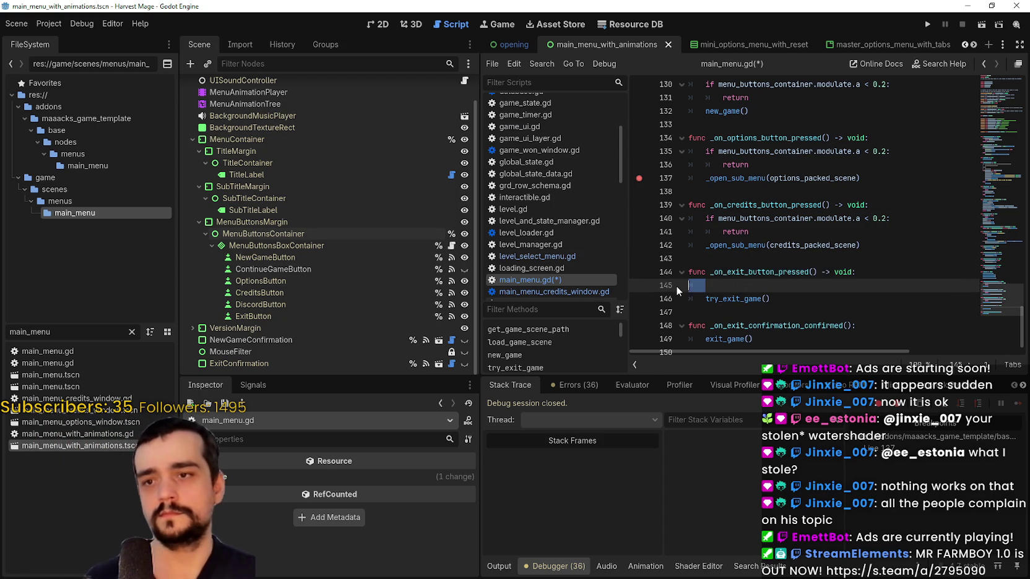
pyautogui.hotkey('ctrl', 'v')
pyautogui.hotkey('ctrl', 's')
# Return to the script code and launch the game to test the guarded menu
pyautogui.scroll(5, 735, 240)
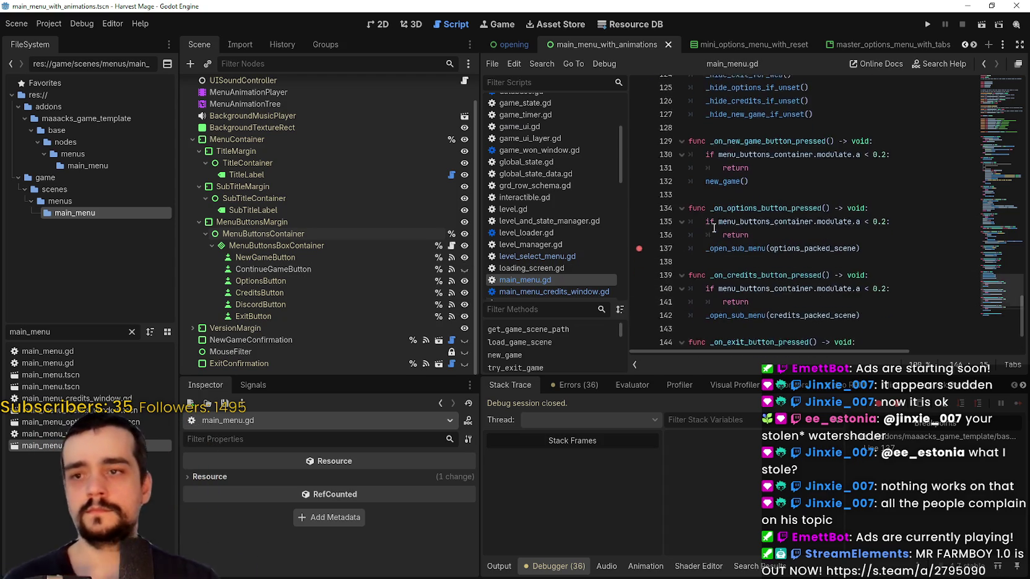
pyautogui.click(758, 258)
pyautogui.click(928, 26)
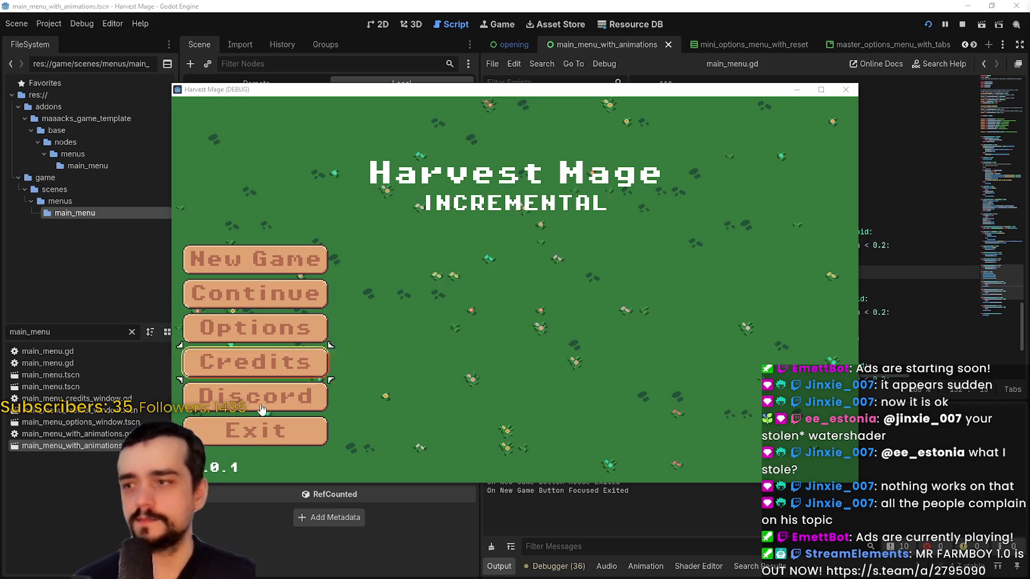
# Restart the Harvest Mage run and choose Continue on the main menu to load the saved game
pyautogui.click(963, 26)
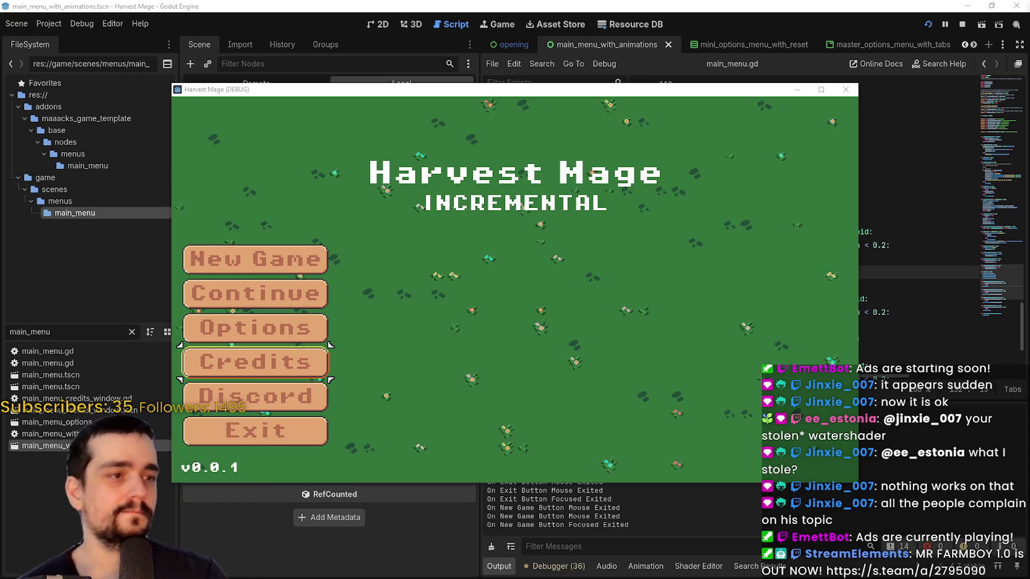
pyautogui.click(263, 306)
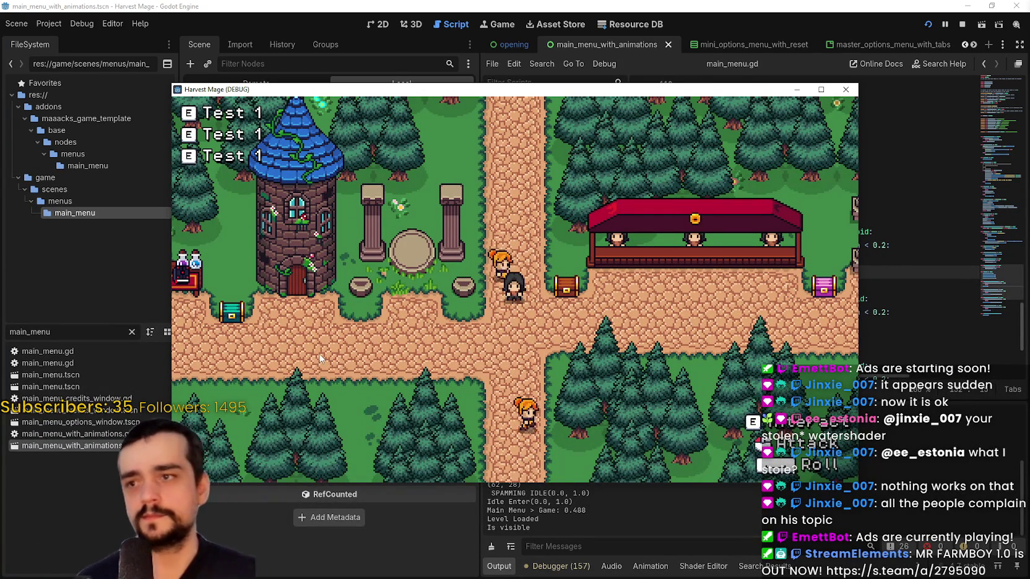
# Walk the player right and left, then pause and choose Save and Exit to the main menu
pyautogui.press('d')
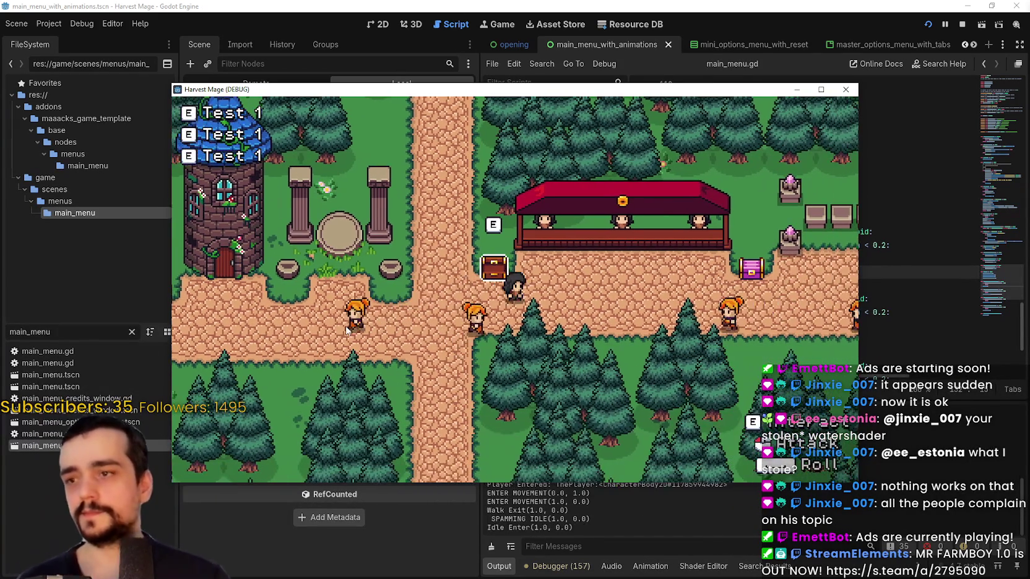
pyautogui.press('a')
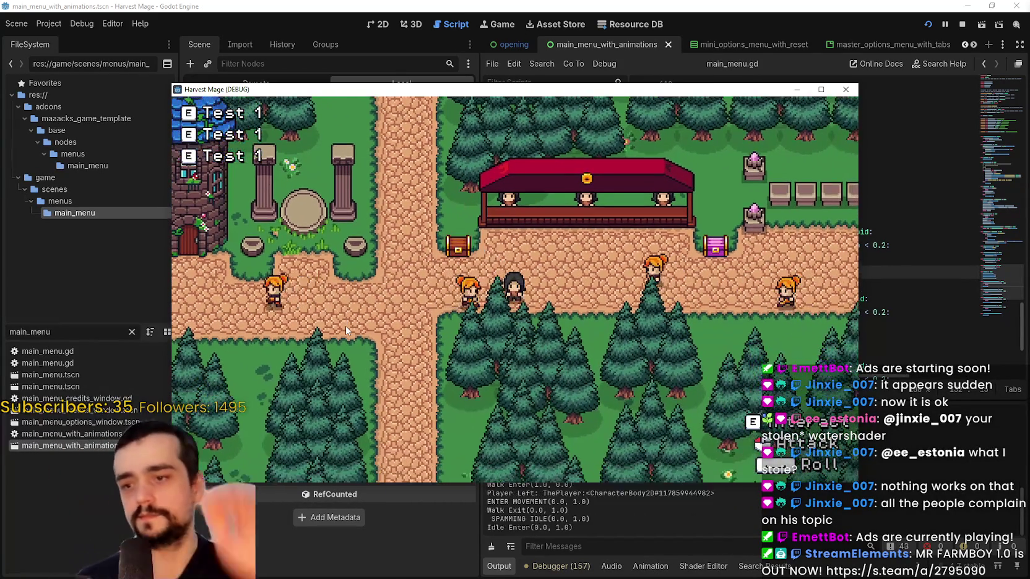
pyautogui.press('Escape')
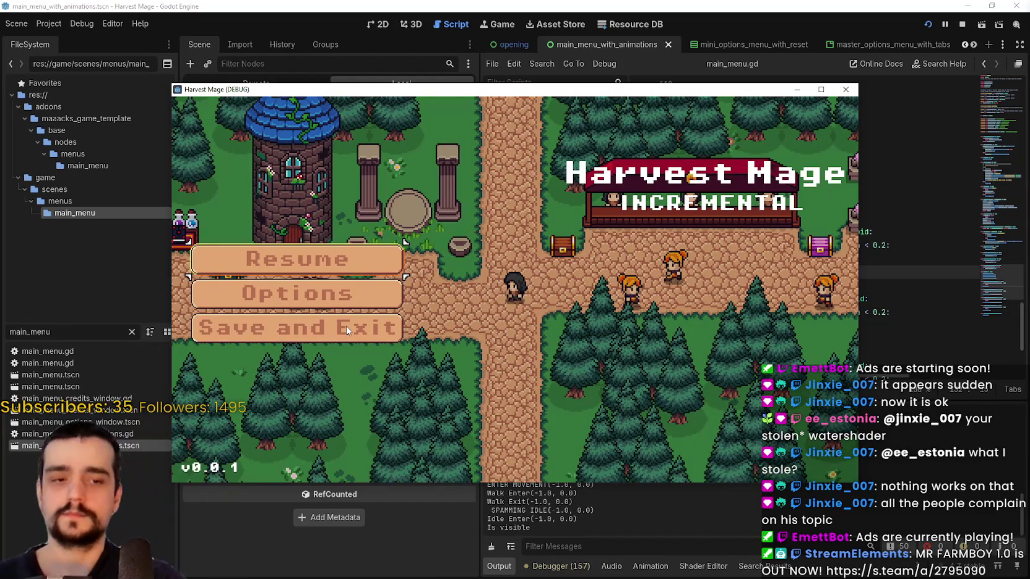
pyautogui.click(334, 337)
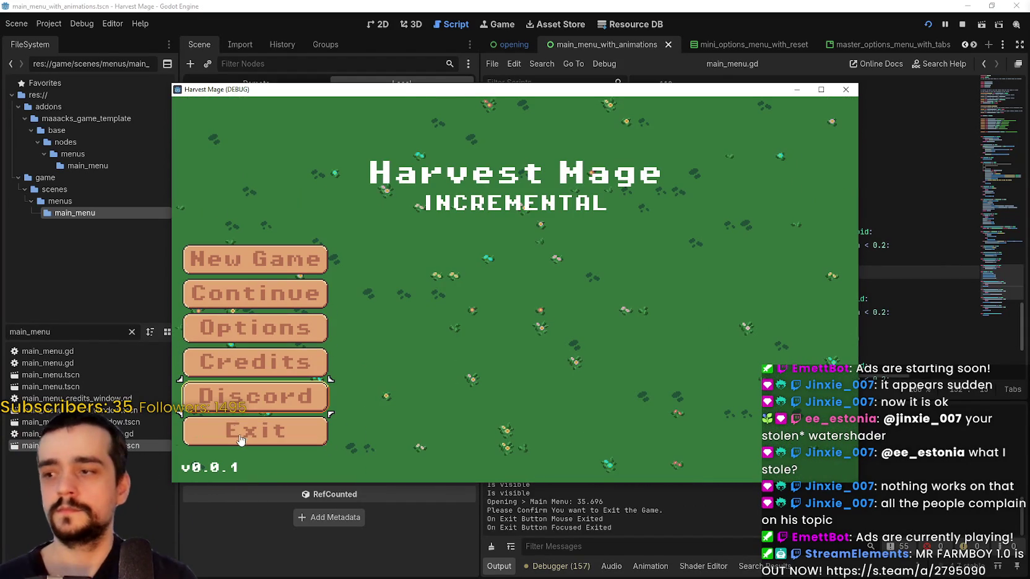
# Exit the game with confirmation, relaunch it once more, and stop the debug session
pyautogui.click(255, 431)
pyautogui.click(255, 431)
pyautogui.click(927, 24)
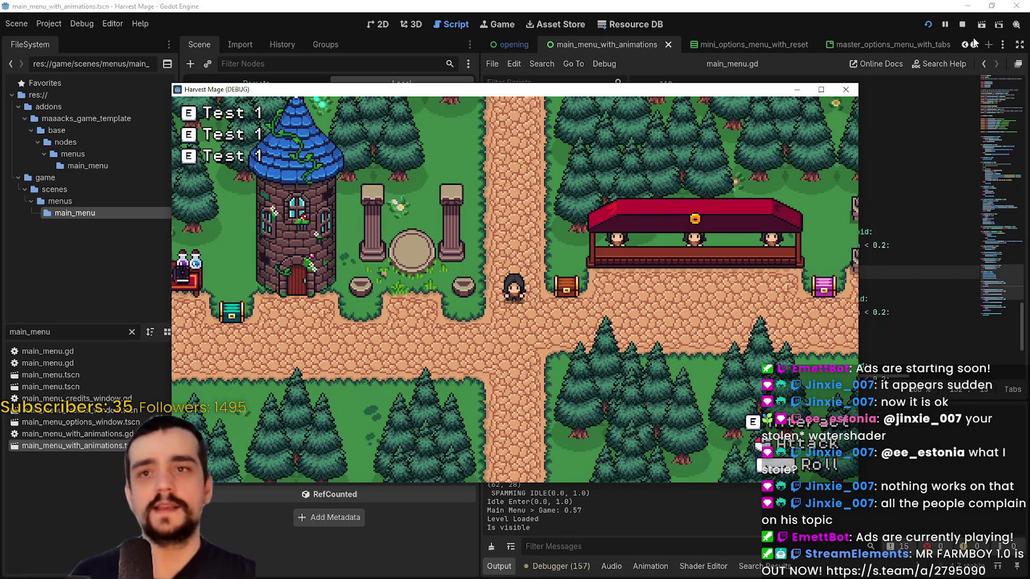
pyautogui.click(963, 24)
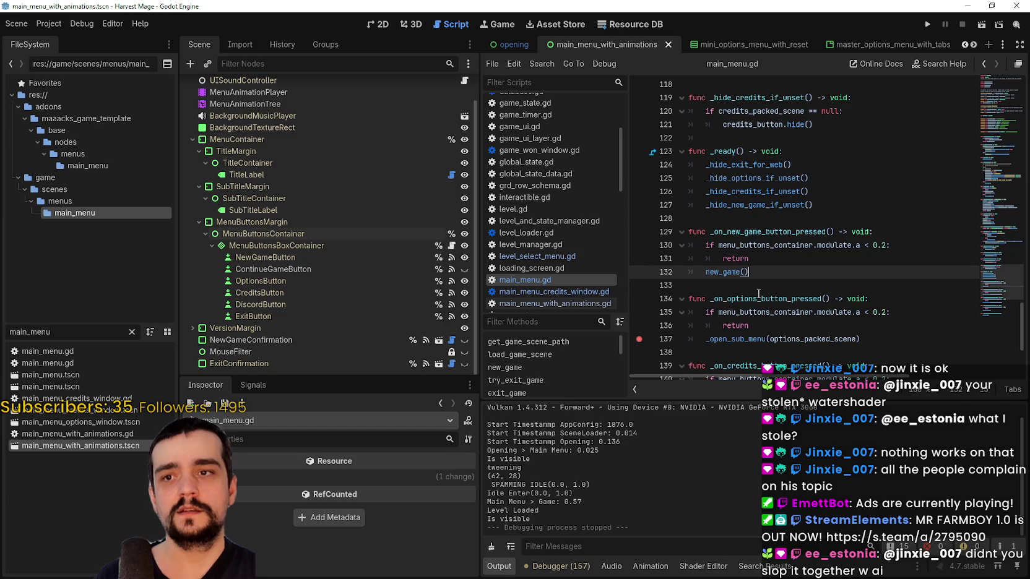
# Inspect the ContinueGameButton's connected signals and jump to its pressed handler in the script
pyautogui.scroll(-2, 783, 279)
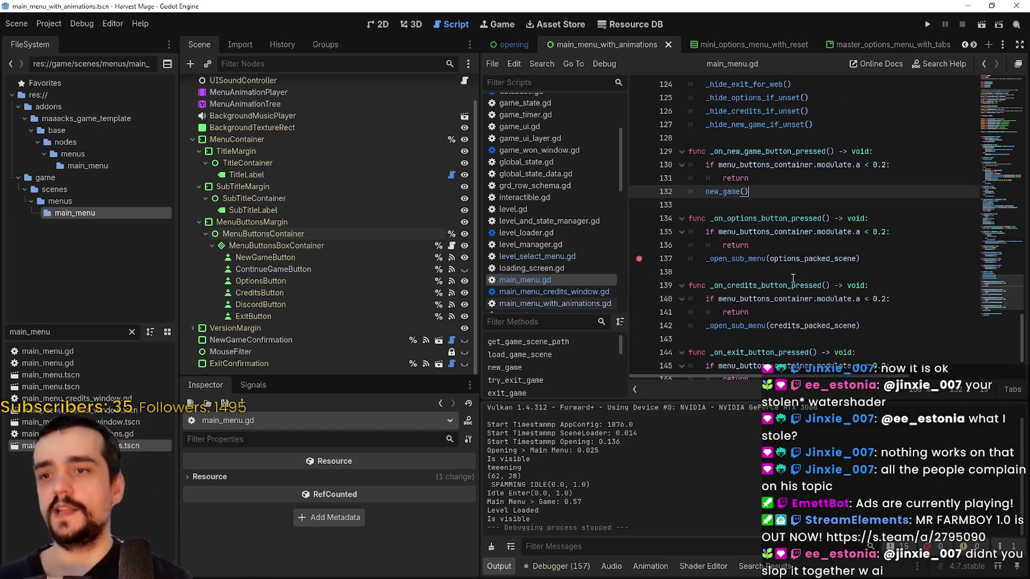
pyautogui.scroll(-2, 793, 279)
pyautogui.scroll(3, 797, 269)
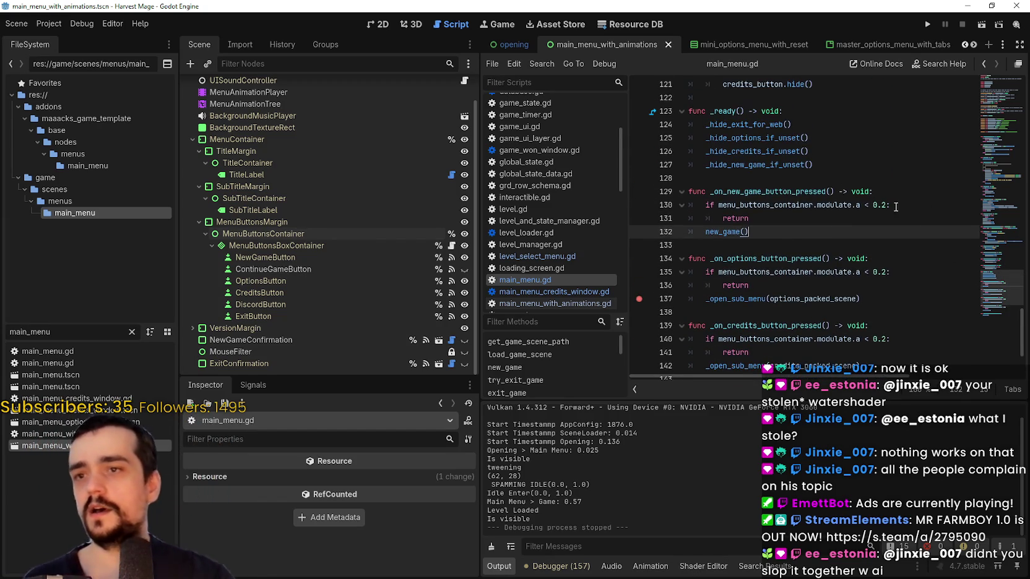
pyautogui.click(421, 270)
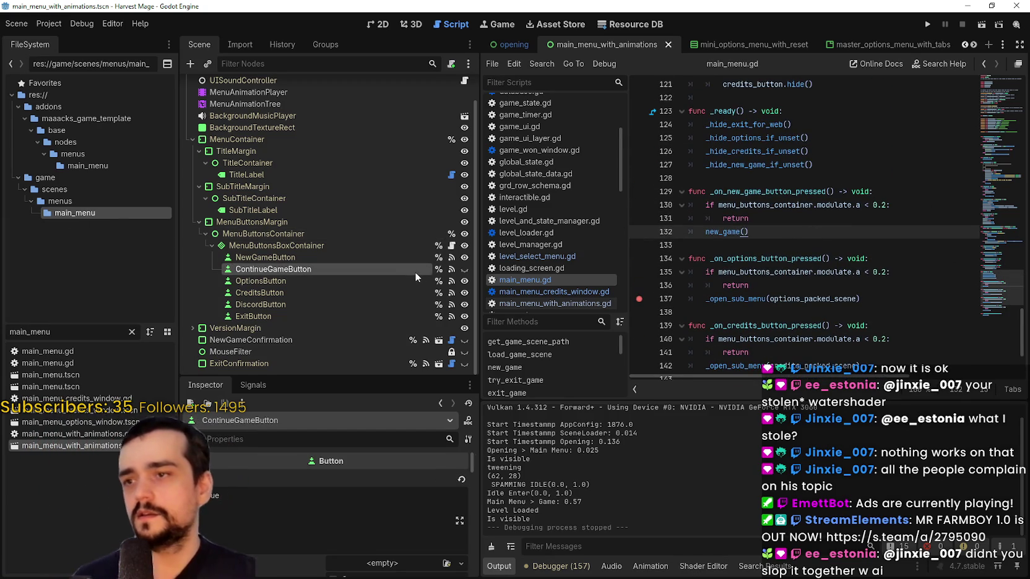
pyautogui.click(261, 372)
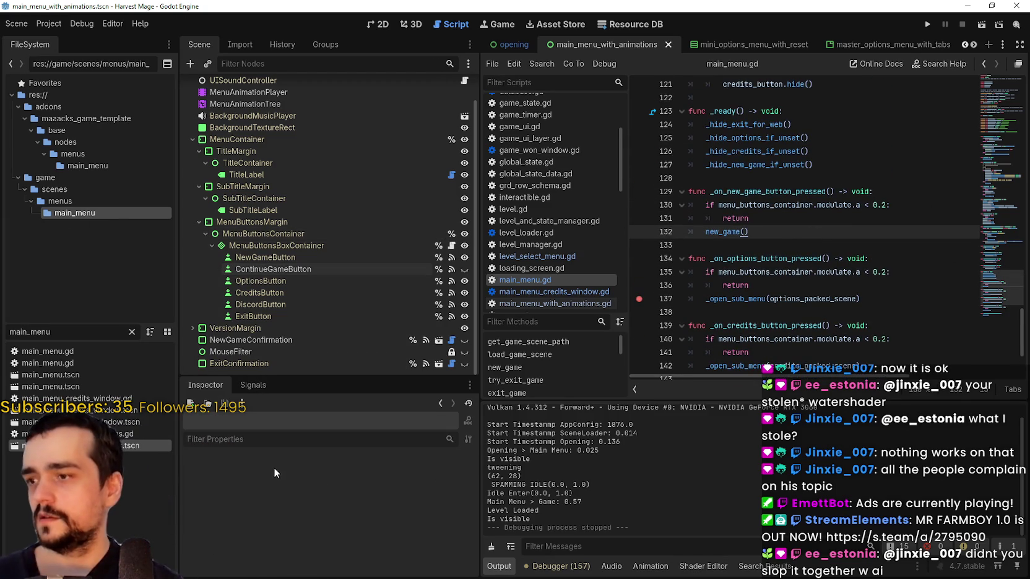
pyautogui.click(249, 390)
pyautogui.click(264, 245)
pyautogui.click(285, 269)
pyautogui.doubleClick(305, 477)
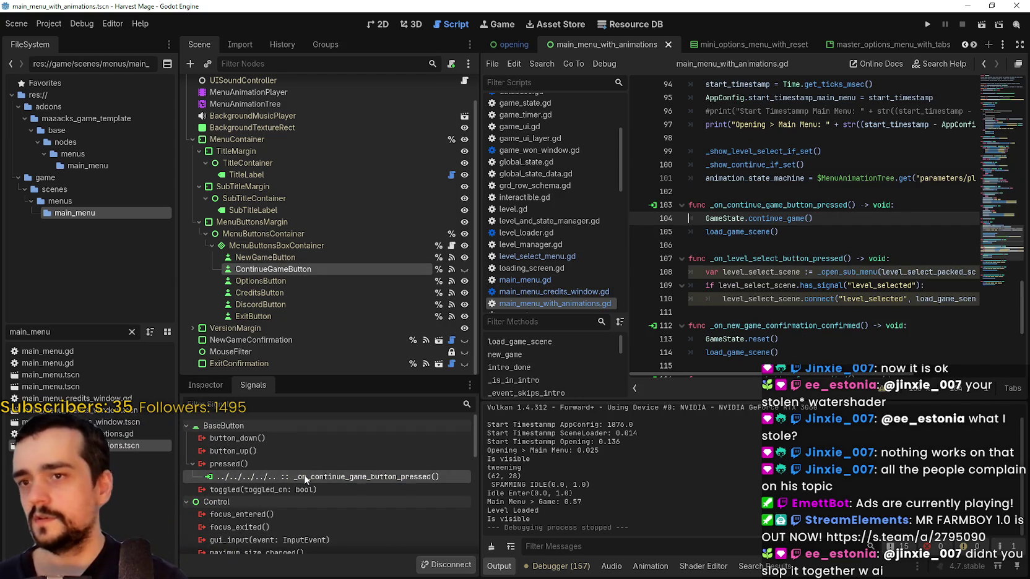
# Scroll through main_menu_with_animations.gd to review the _ready function and continue-button handler
pyautogui.scroll(6, 869, 183)
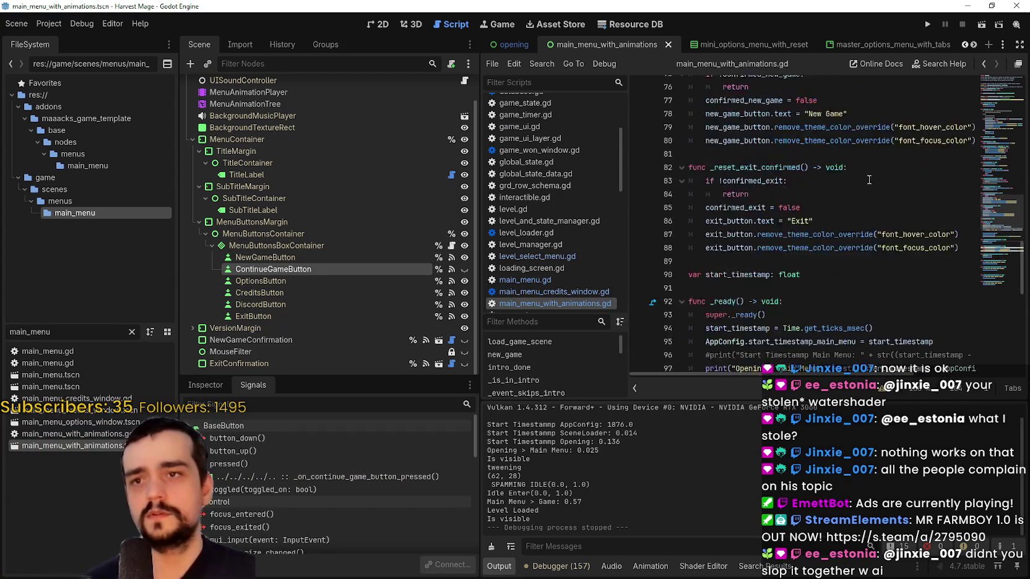
pyautogui.scroll(4, 863, 189)
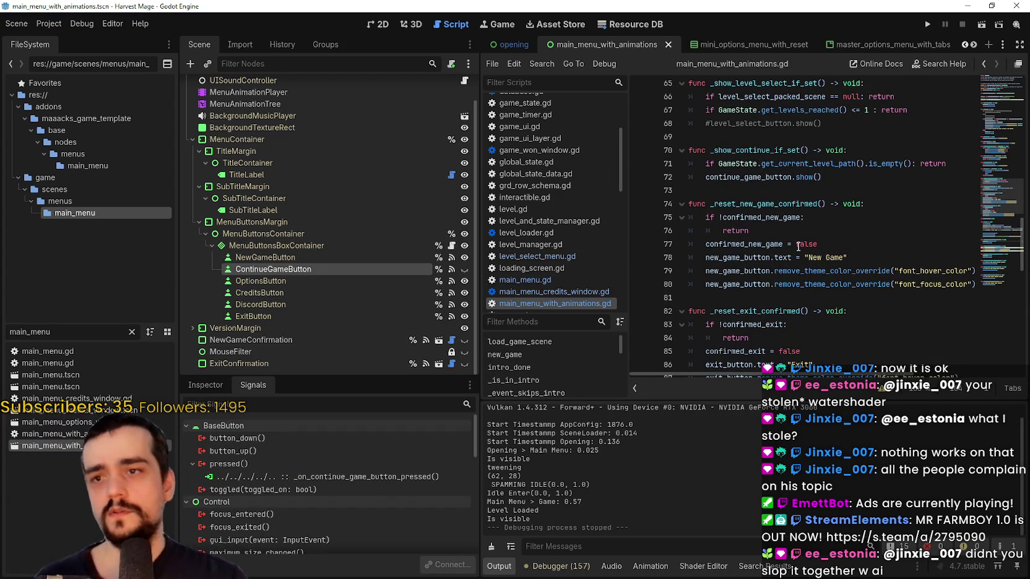
pyautogui.scroll(3, 768, 217)
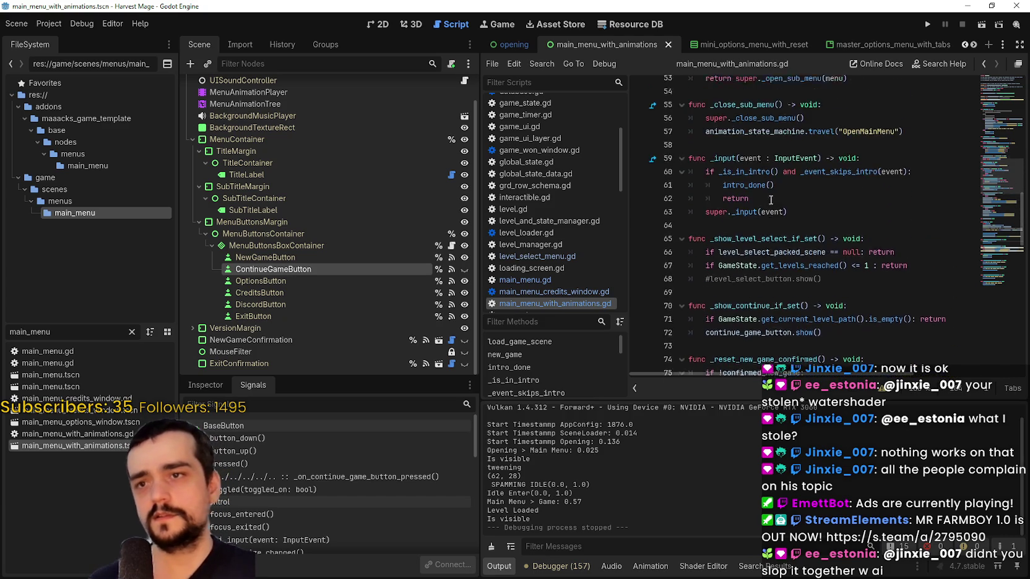
pyautogui.scroll(8, 759, 217)
pyautogui.scroll(5, 768, 232)
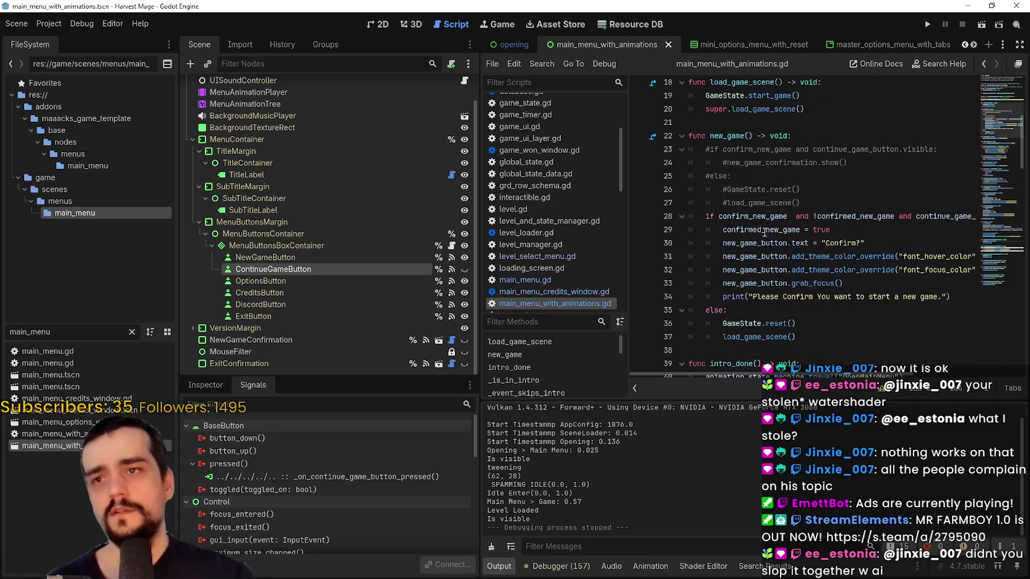
pyautogui.scroll(2, 795, 226)
pyautogui.scroll(3, 805, 220)
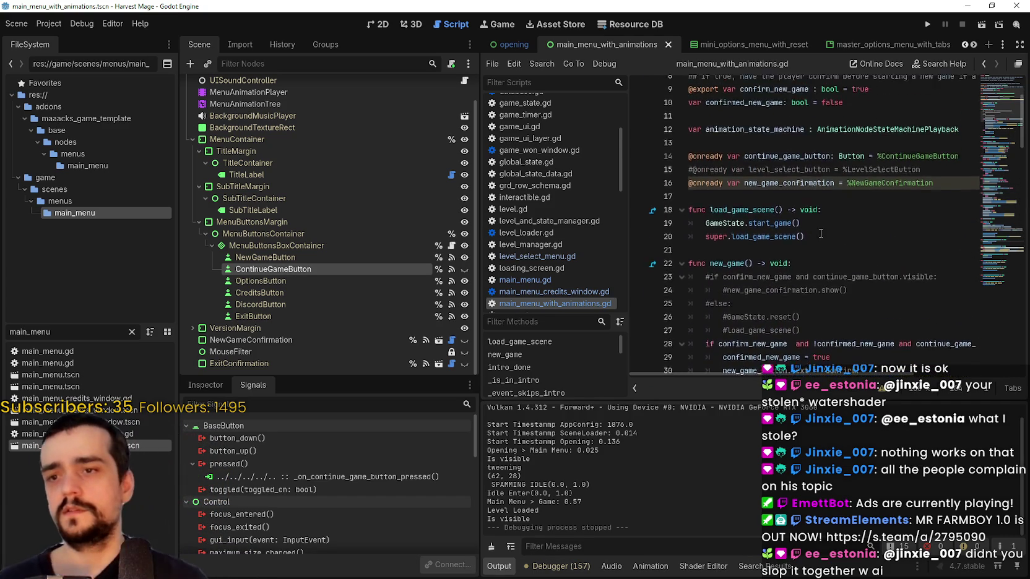
pyautogui.scroll(-20, 811, 213)
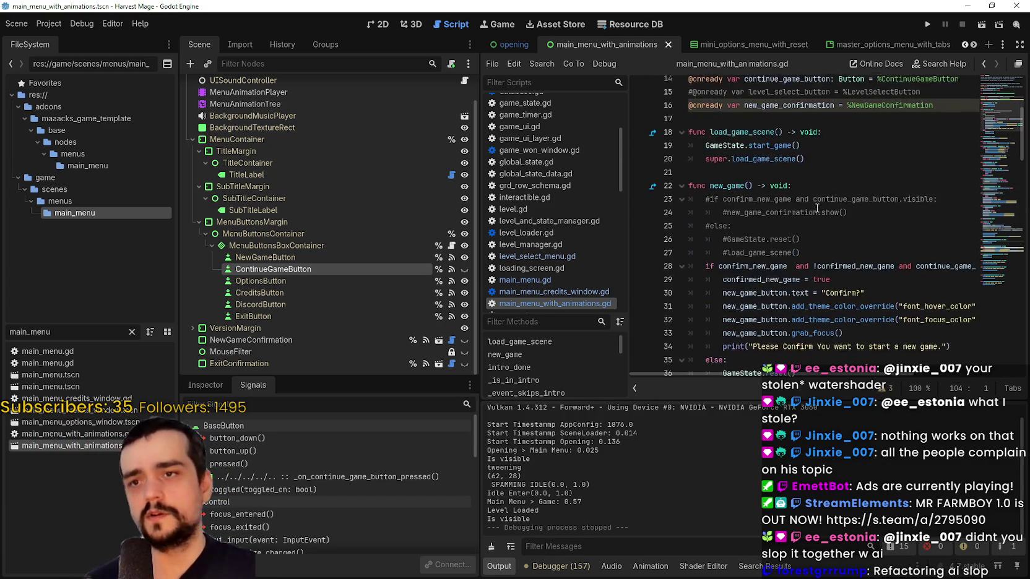
pyautogui.scroll(-9, 867, 218)
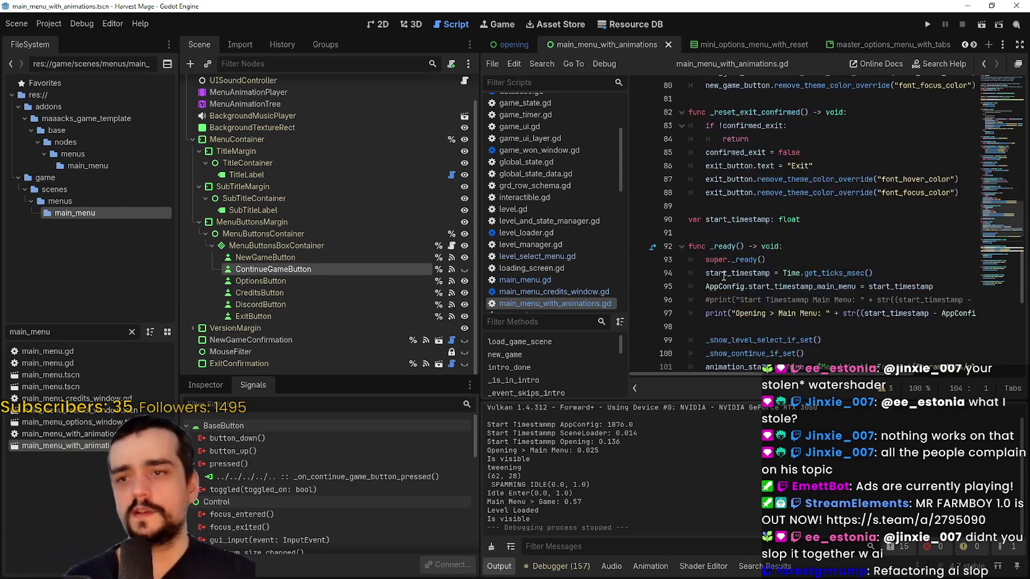
# Add 'if menu_buttons_container.modulate.a < 0.2: return' to the continue handler, save, and run the game
pyautogui.click(924, 219)
pyautogui.click(902, 236)
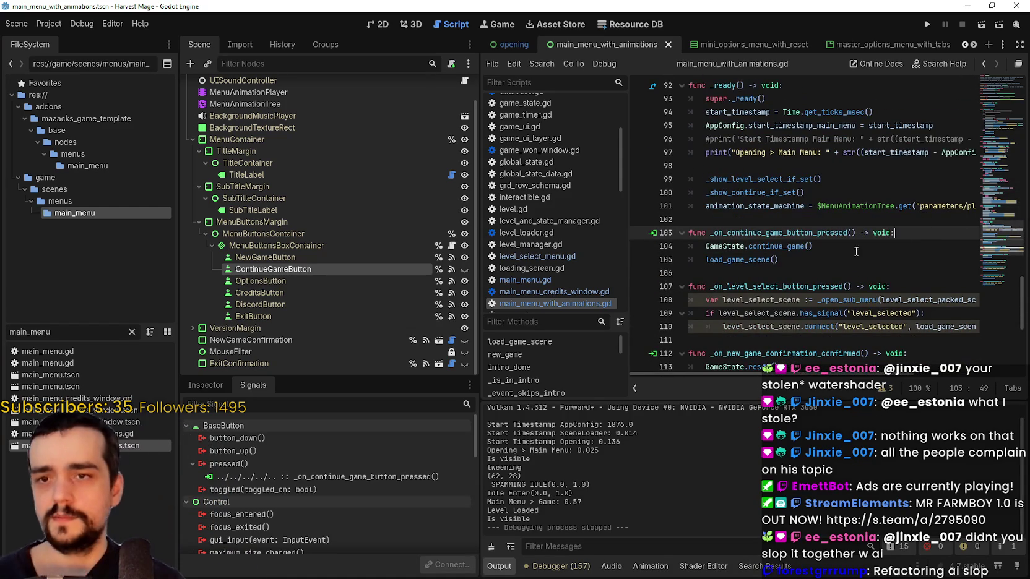
pyautogui.press('Return')
pyautogui.write('if menu_buttons_container.modulate.a < 0.2:')
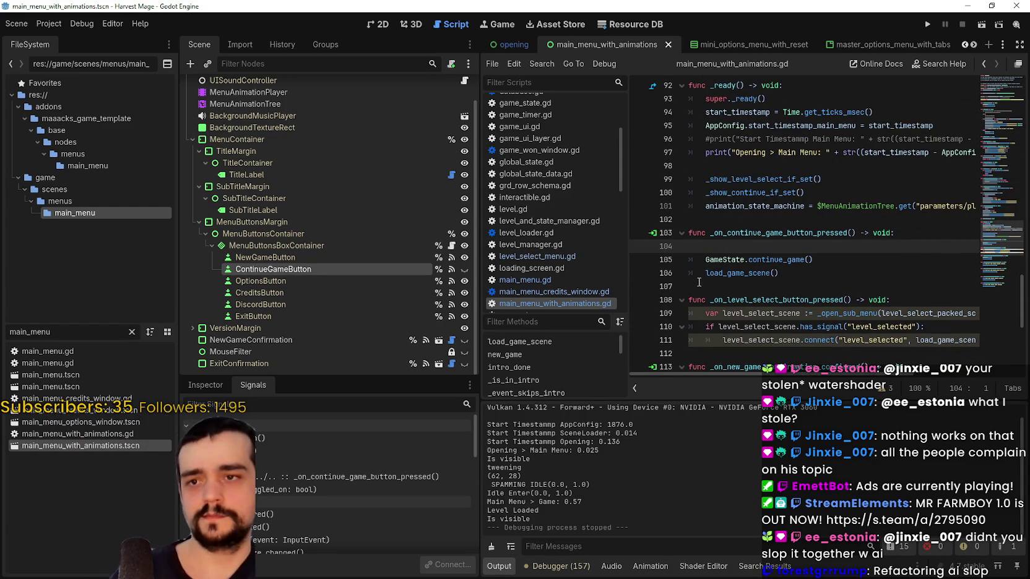
pyautogui.press('Return')
pyautogui.write('return')
pyautogui.hotkey('ctrl', 's')
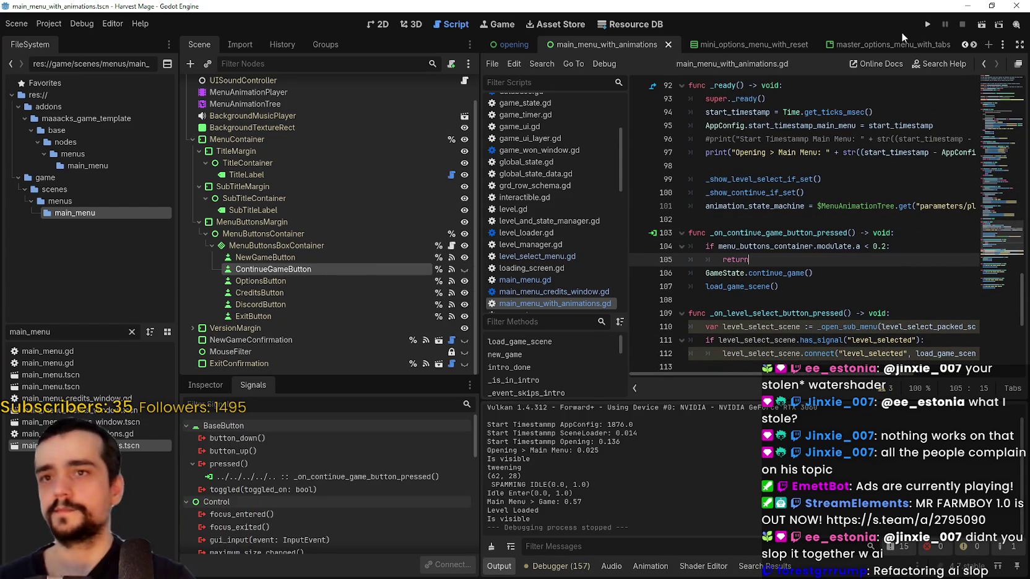
pyautogui.click(928, 24)
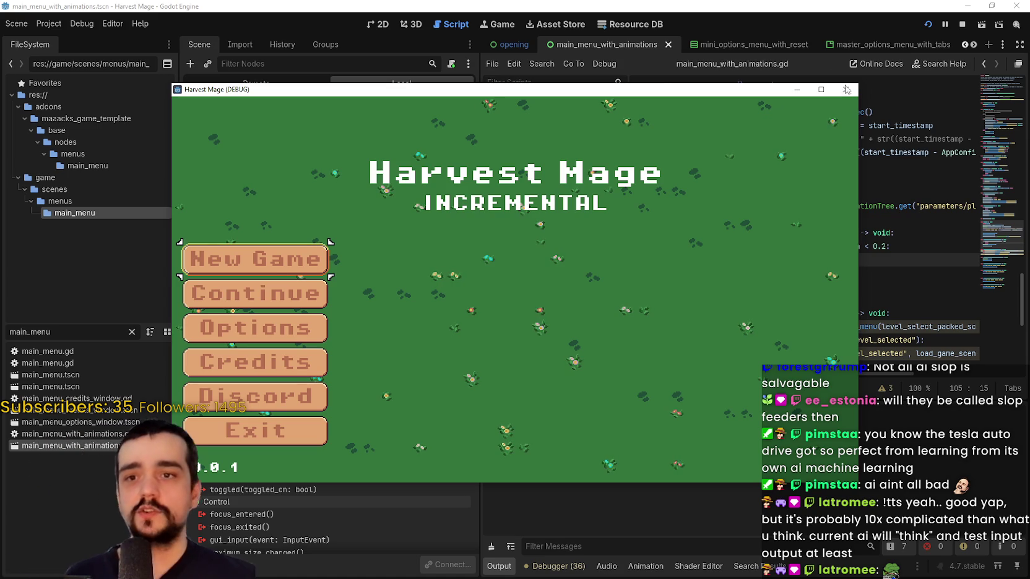
# Stop the running game with F8 and widen the script editor panel
pyautogui.press('F8')
pyautogui.scroll(3, 781, 238)
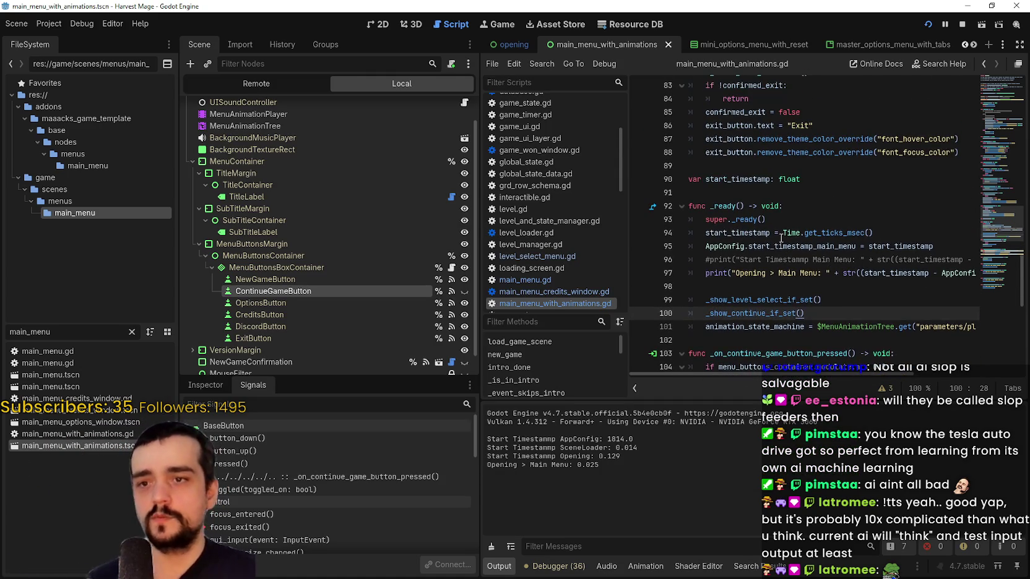
pyautogui.scroll(-5, 978, 161)
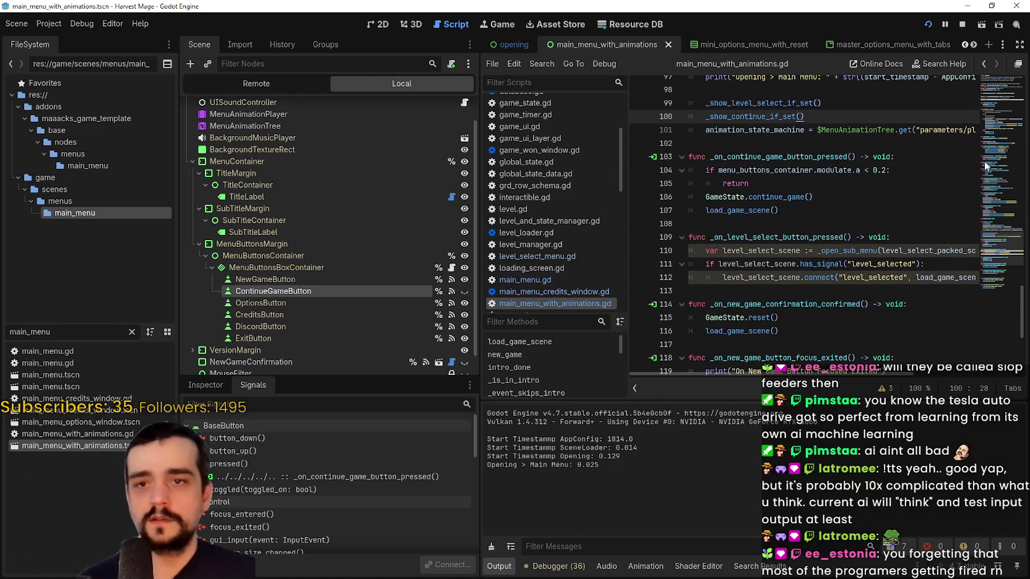
pyautogui.scroll(-5, 1007, 244)
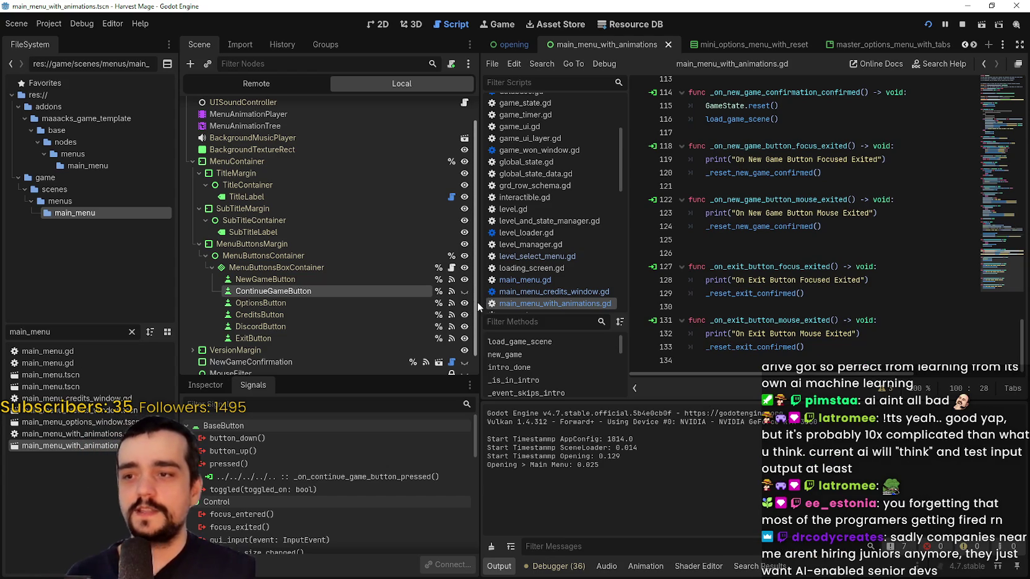
pyautogui.moveTo(479, 308); pyautogui.dragTo(415, 308)
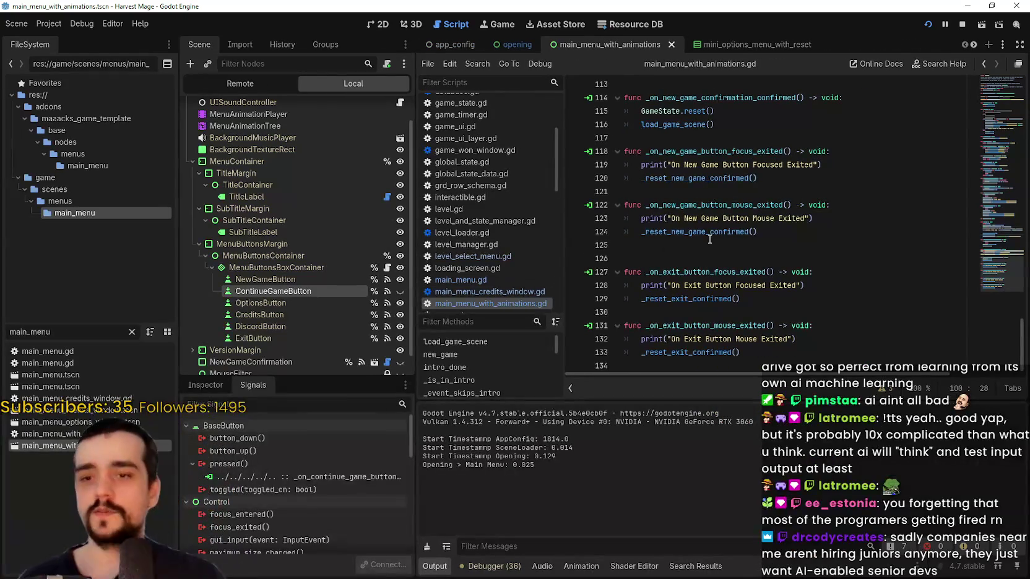
# Check the blank lines between 125 and 134 around _on_exit_button_focus_exited
pyautogui.click(731, 265)
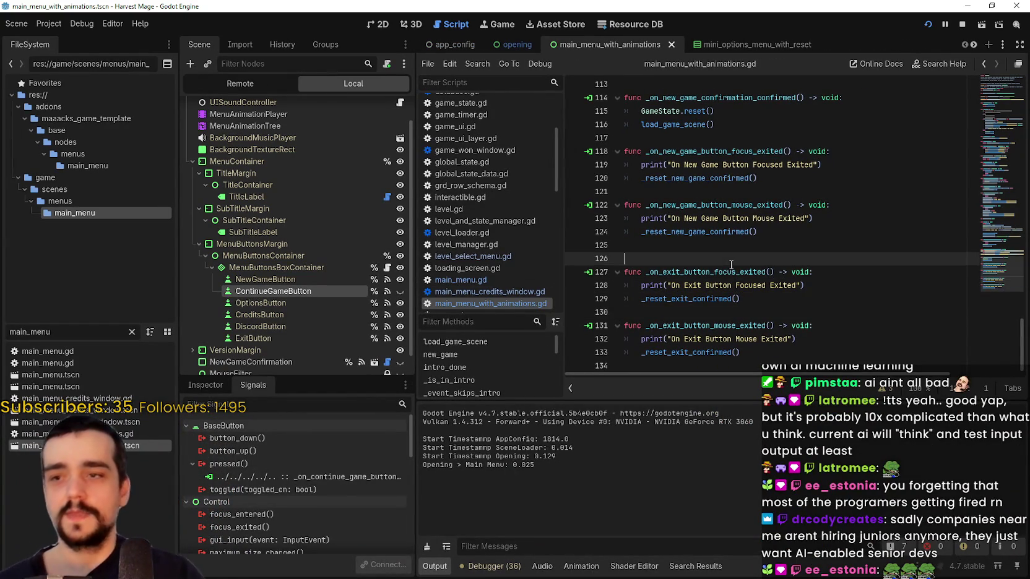
pyautogui.click(718, 352)
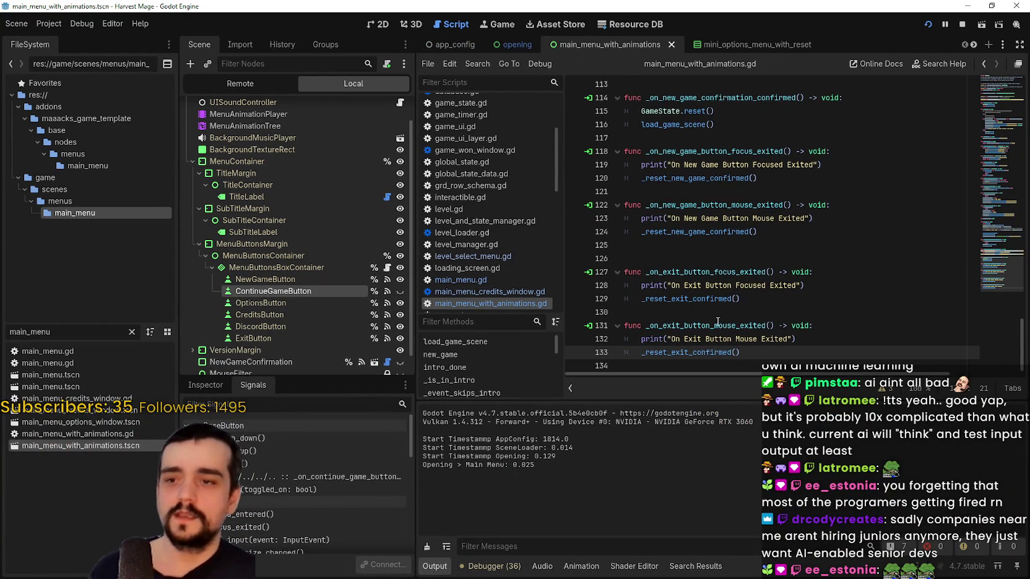
pyautogui.click(722, 311)
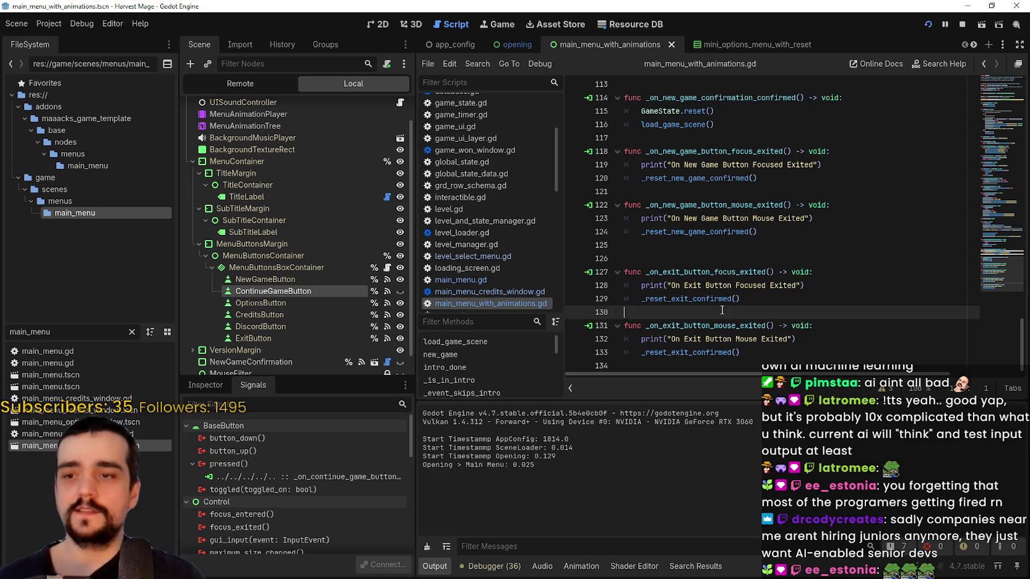
pyautogui.click(798, 364)
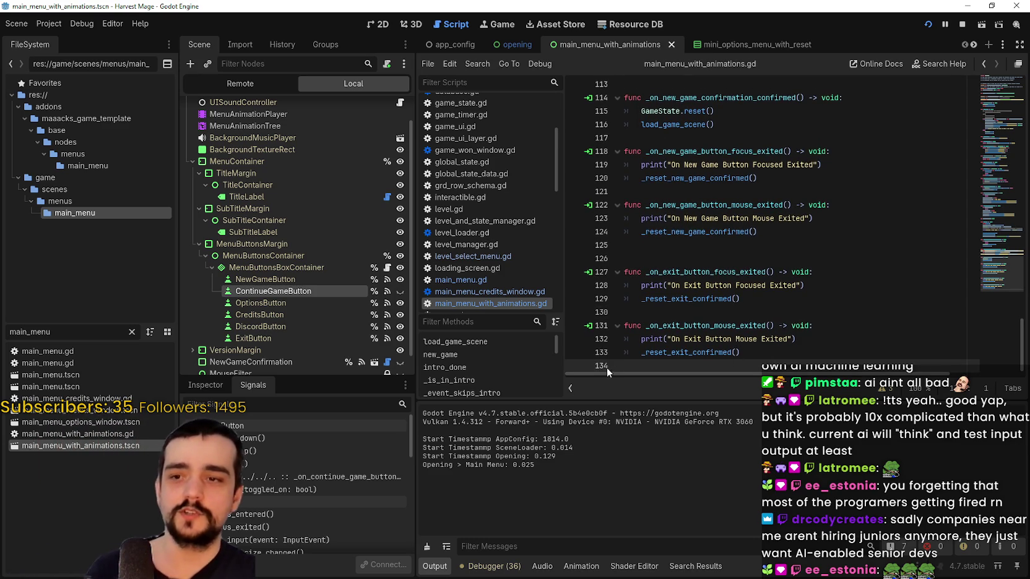
pyautogui.moveTo(702, 294)
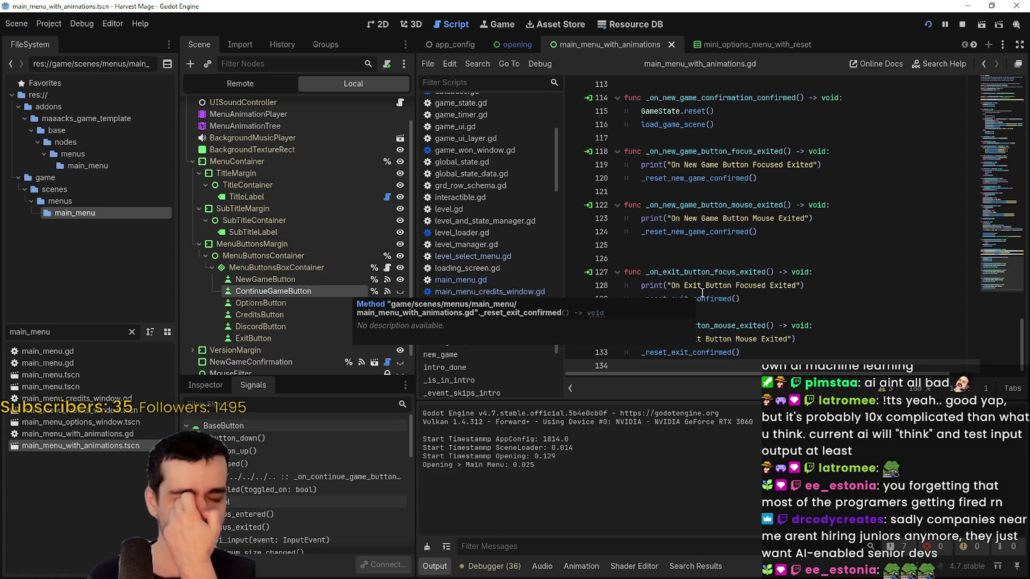
pyautogui.click(783, 243)
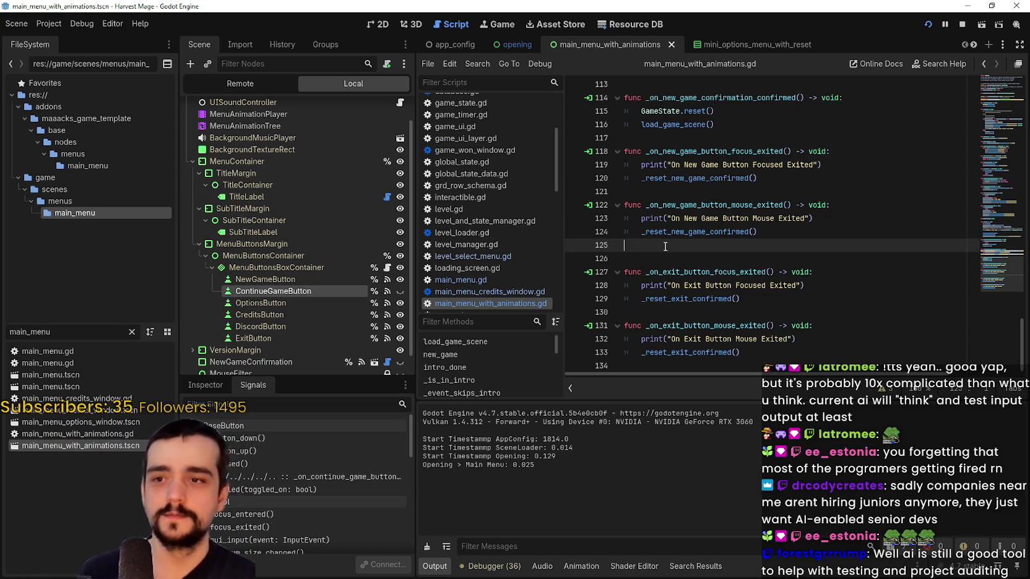
# Delete the extra blank line 125 and save main_menu_with_animations.gd
pyautogui.press('BackSpace')
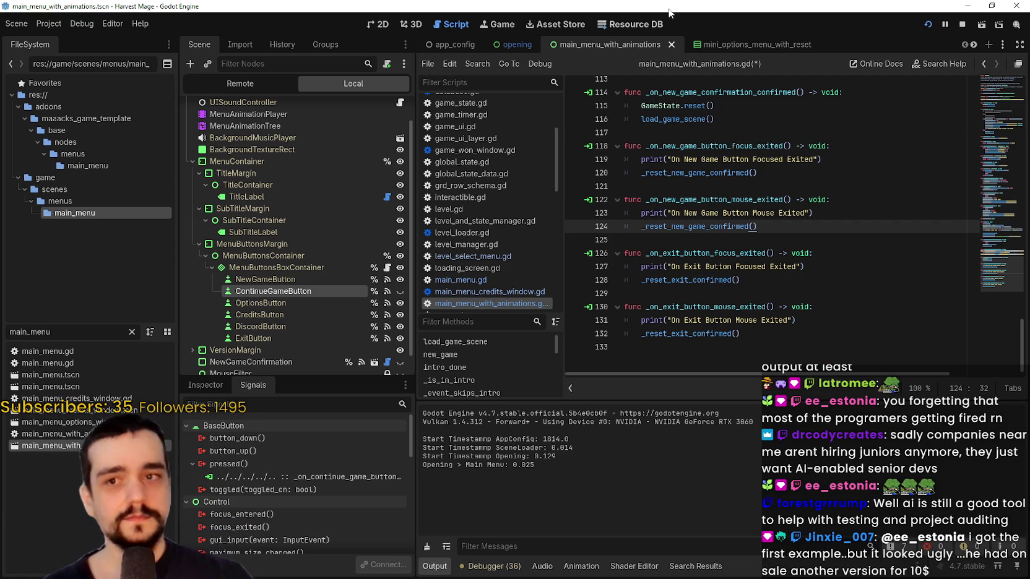
pyautogui.press('Down')
pyautogui.press('Down')
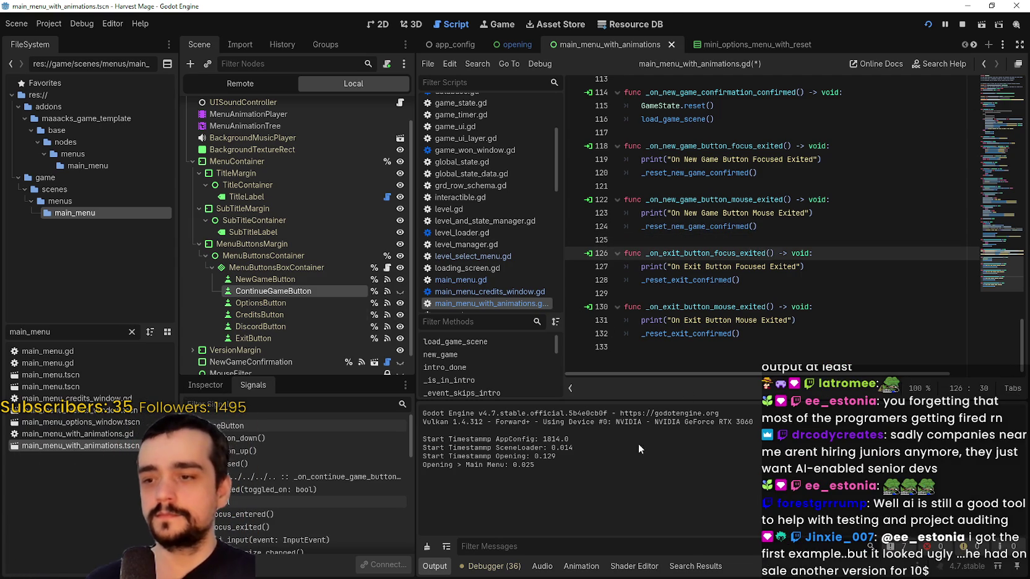
pyautogui.press('Down')
pyautogui.press('Down')
pyautogui.press('Down')
pyautogui.hotkey('ctrl', 's')
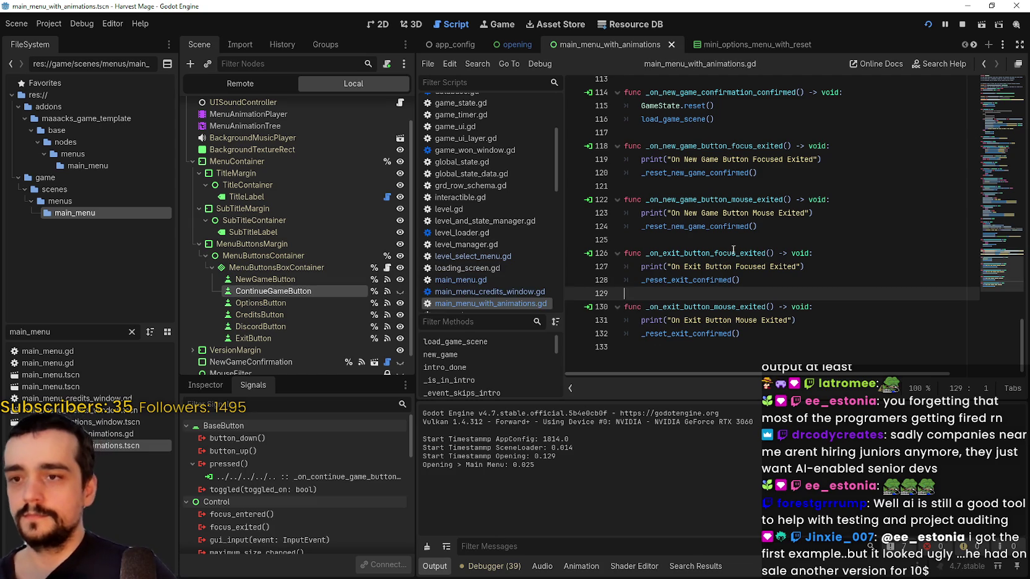
pyautogui.click(741, 241)
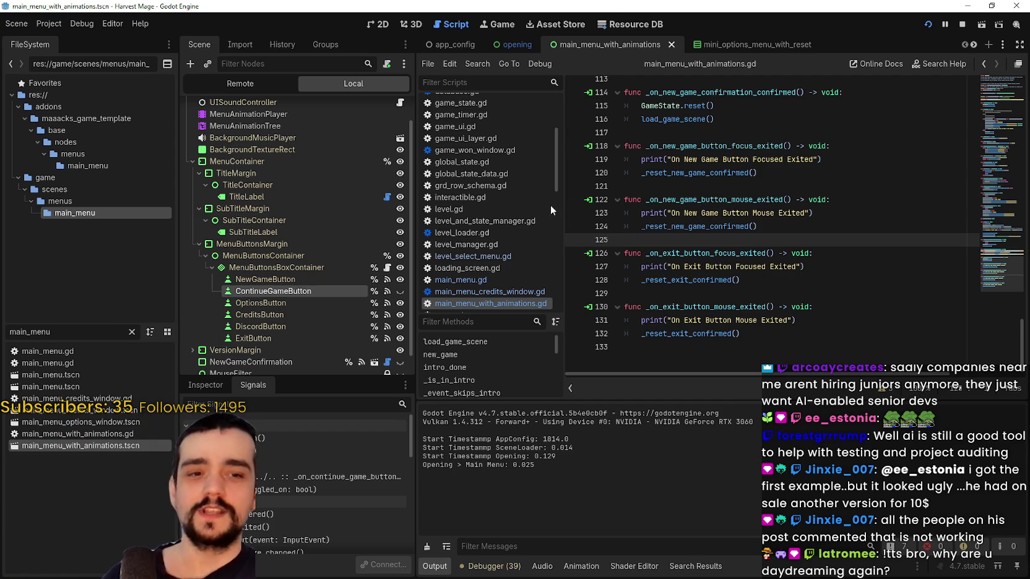
pyautogui.click(724, 186)
pyautogui.scroll(3, 725, 186)
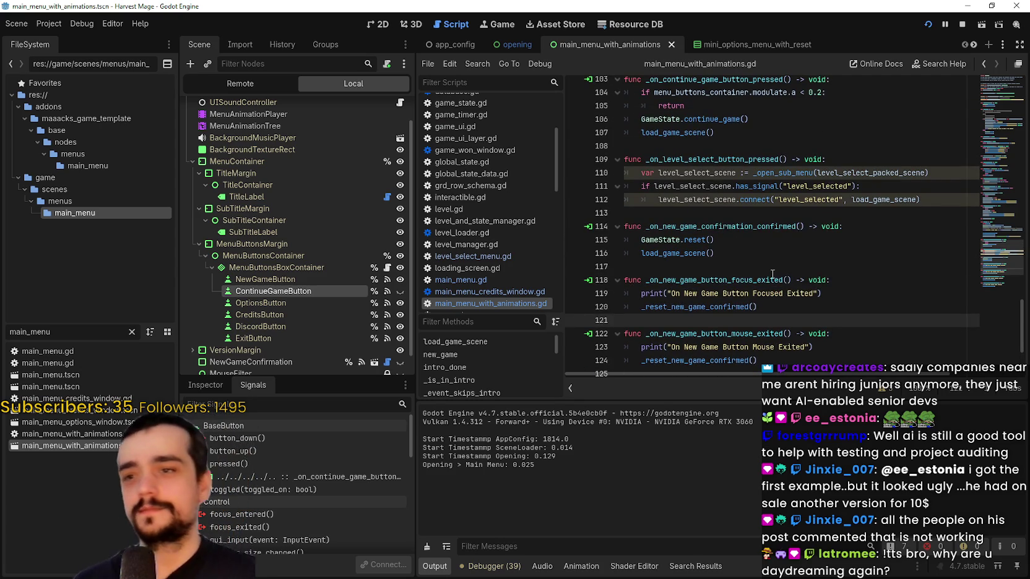
pyautogui.click(722, 262)
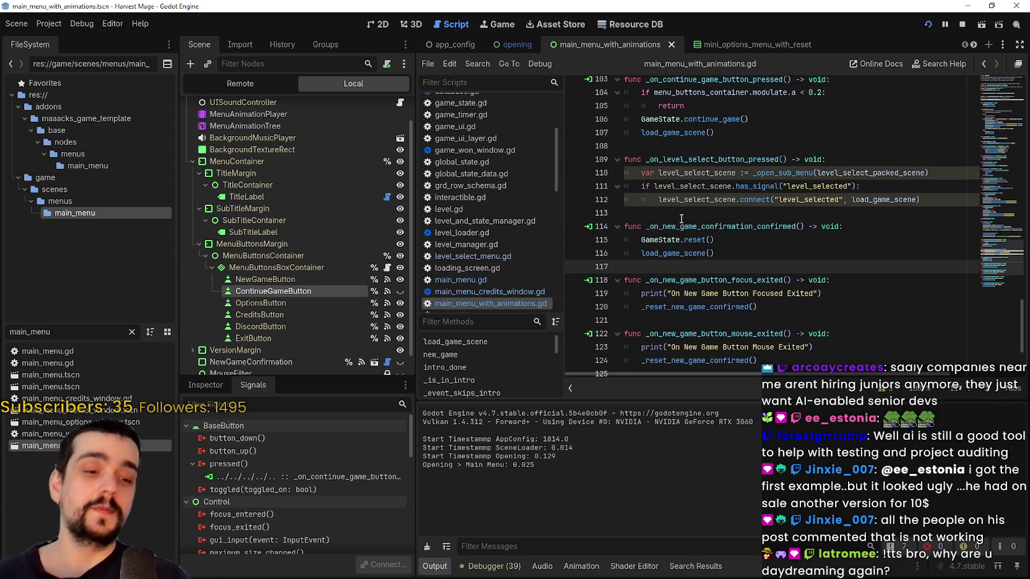
pyautogui.scroll(-2, 721, 250)
pyautogui.click(701, 119)
pyautogui.click(694, 147)
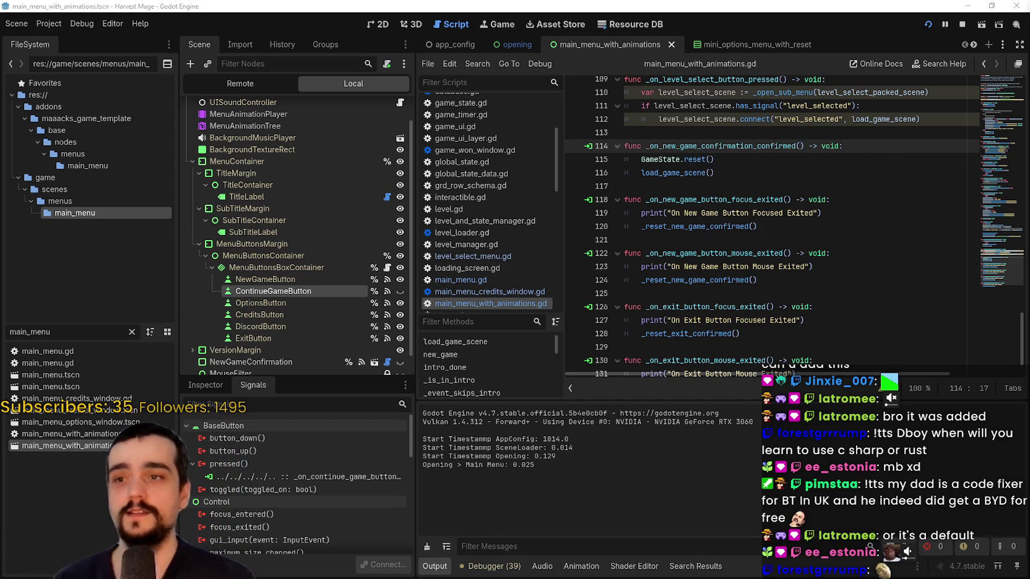
pyautogui.click(827, 159)
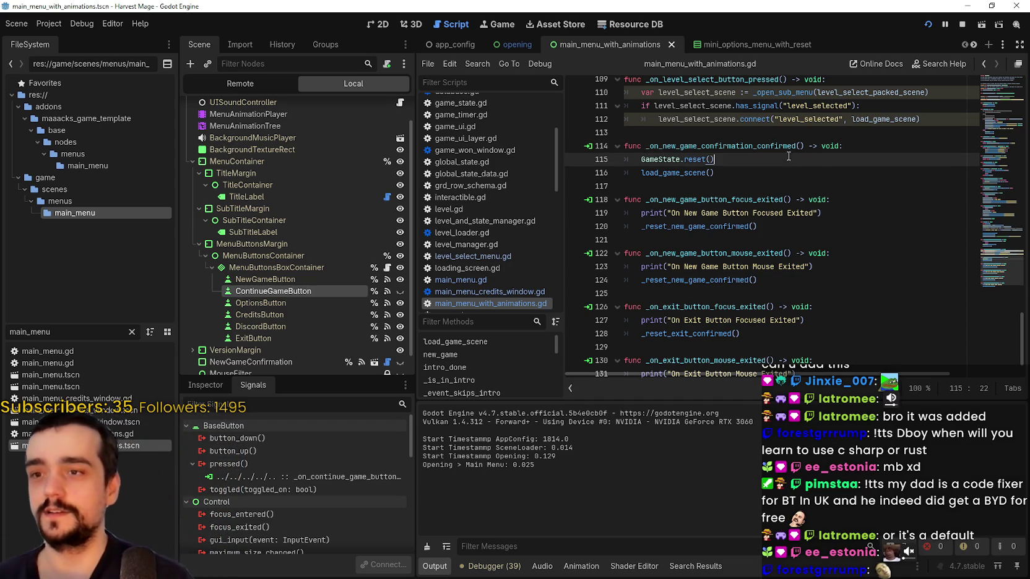
# Stop and relaunch Harvest Mage with F5, then focus its main menu window
pyautogui.click(964, 25)
pyautogui.press('F5')
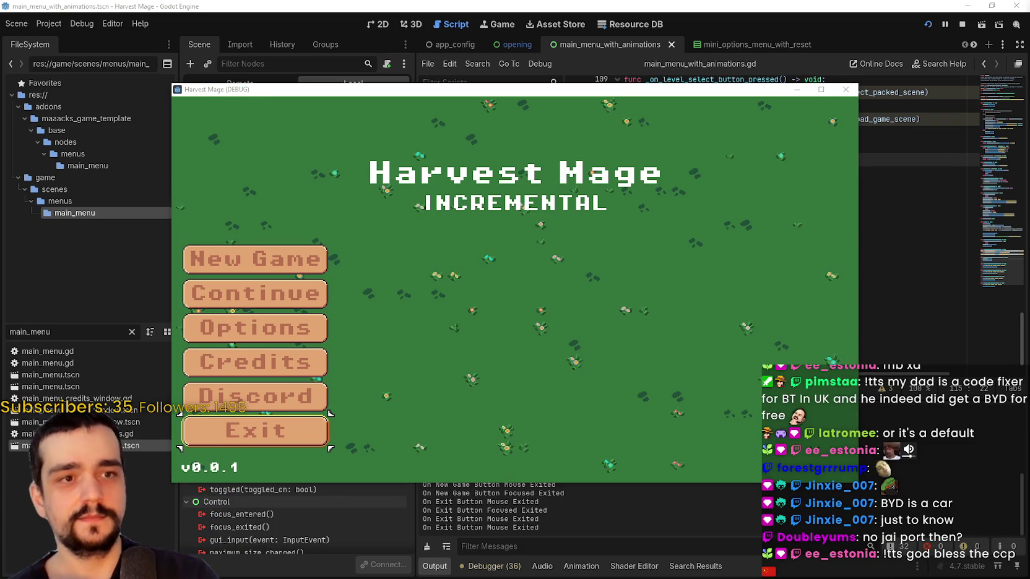
pyautogui.click(654, 312)
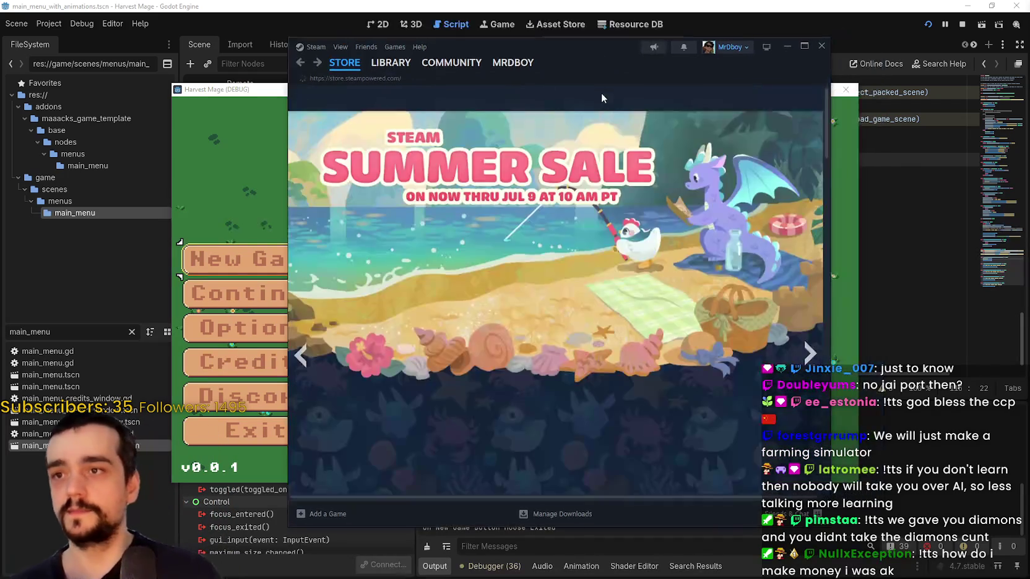
# Search the store for 'factorio' and view an enlarged Factorio screenshot
pyautogui.click(605, 97)
pyautogui.write('factorio')
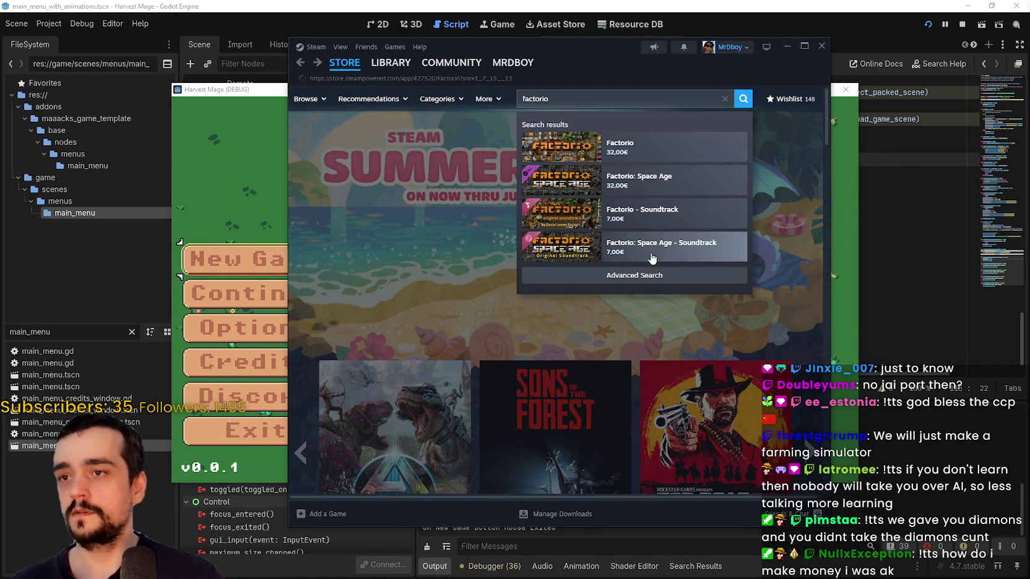
pyautogui.moveTo(619, 47); pyautogui.dragTo(629, 33)
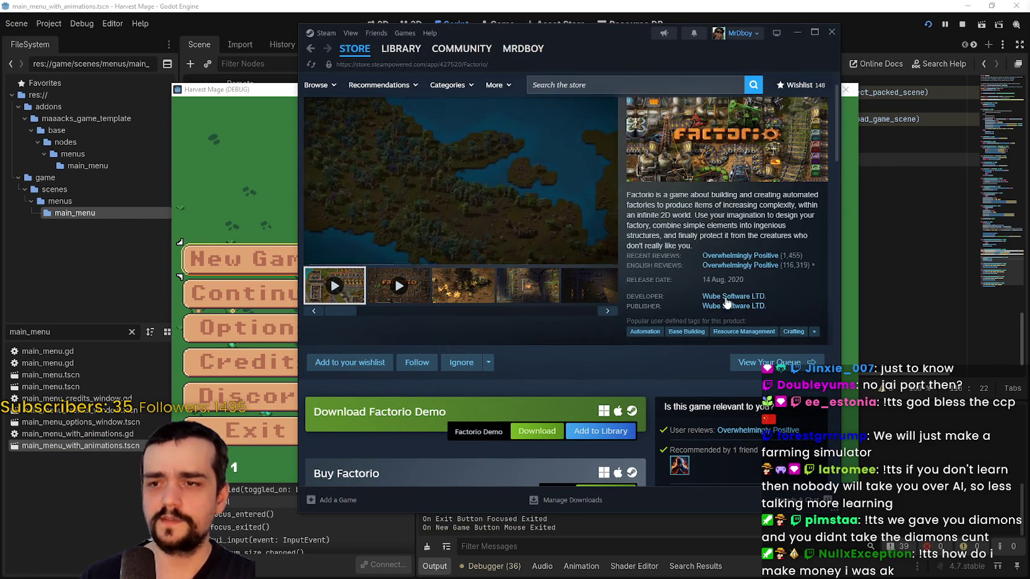
pyautogui.click(489, 287)
pyautogui.scroll(1, 494, 273)
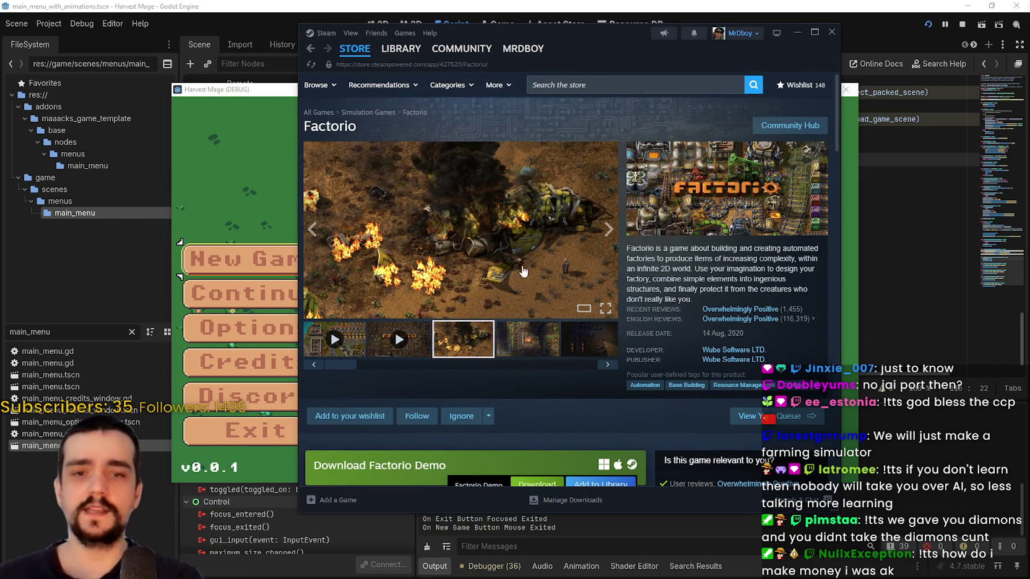
pyautogui.click(517, 264)
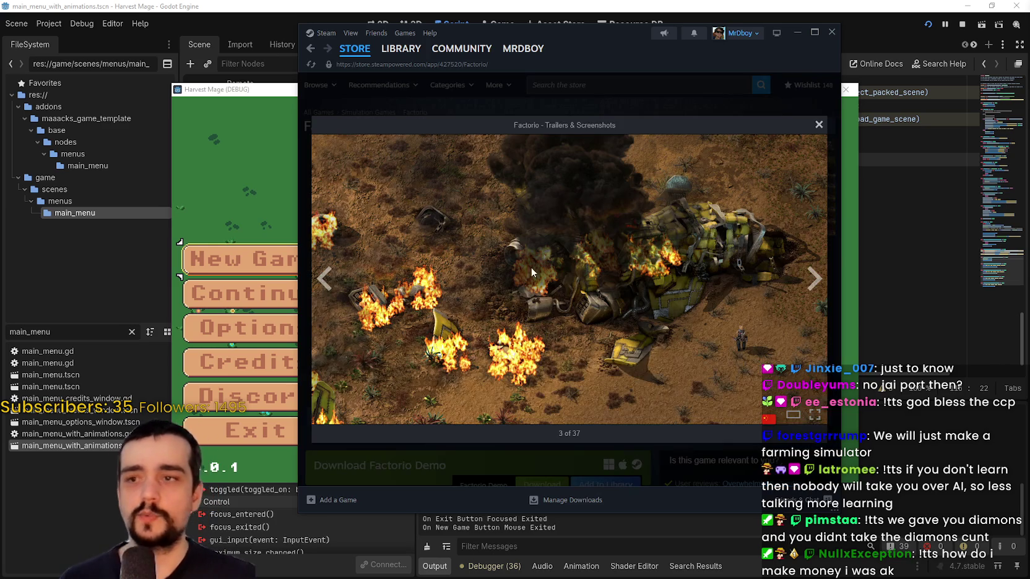
pyautogui.click(830, 278)
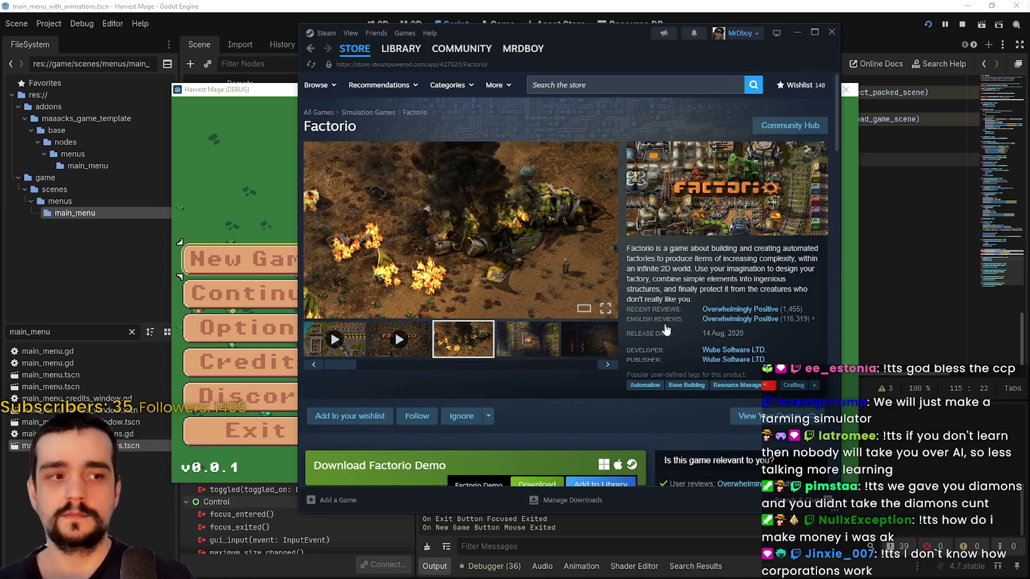
# Browse more screenshots, open the Wube Software LTD. games list, and go back
pyautogui.click(507, 333)
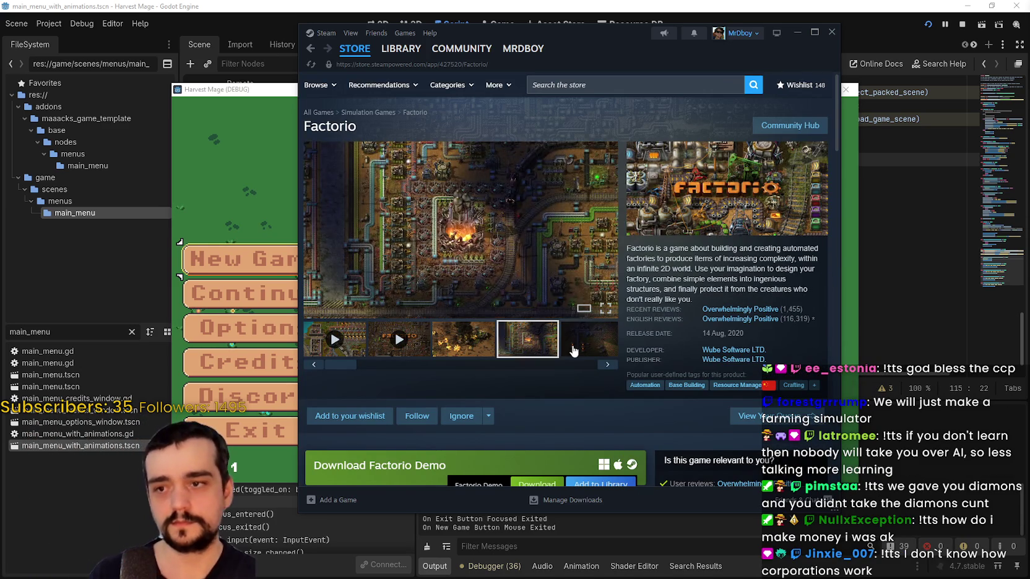
pyautogui.click(570, 348)
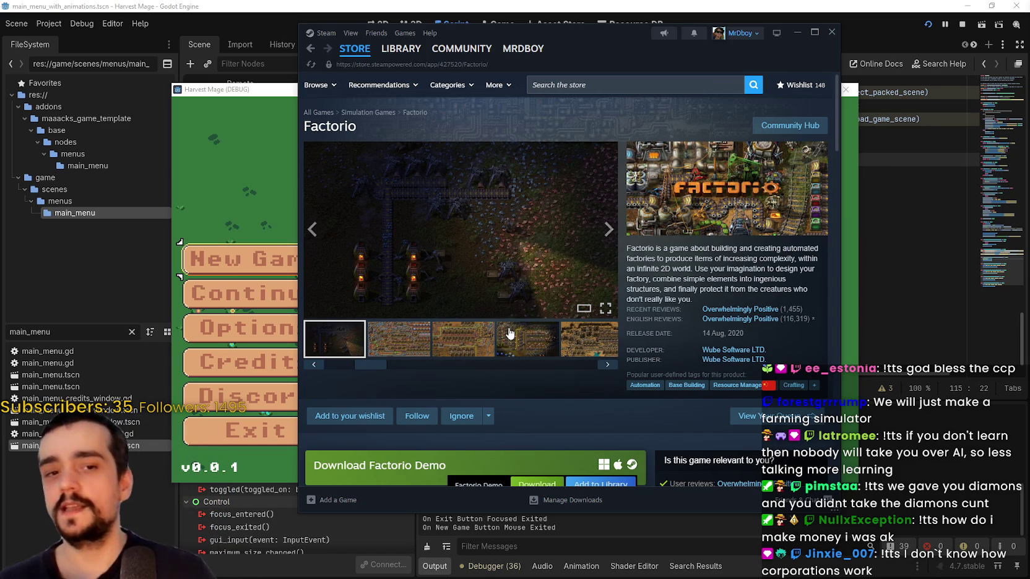
pyautogui.click(460, 346)
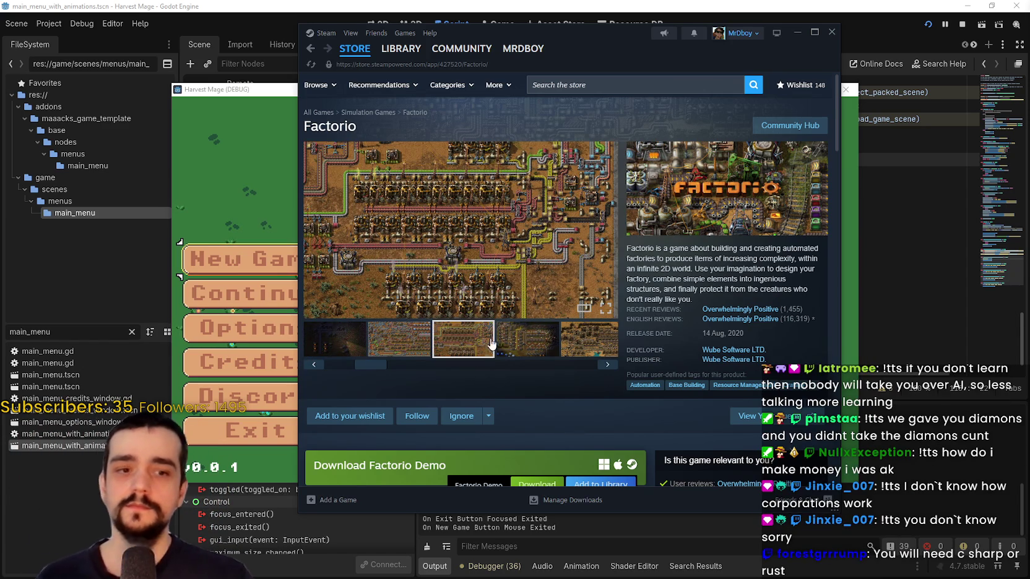
pyautogui.click(748, 352)
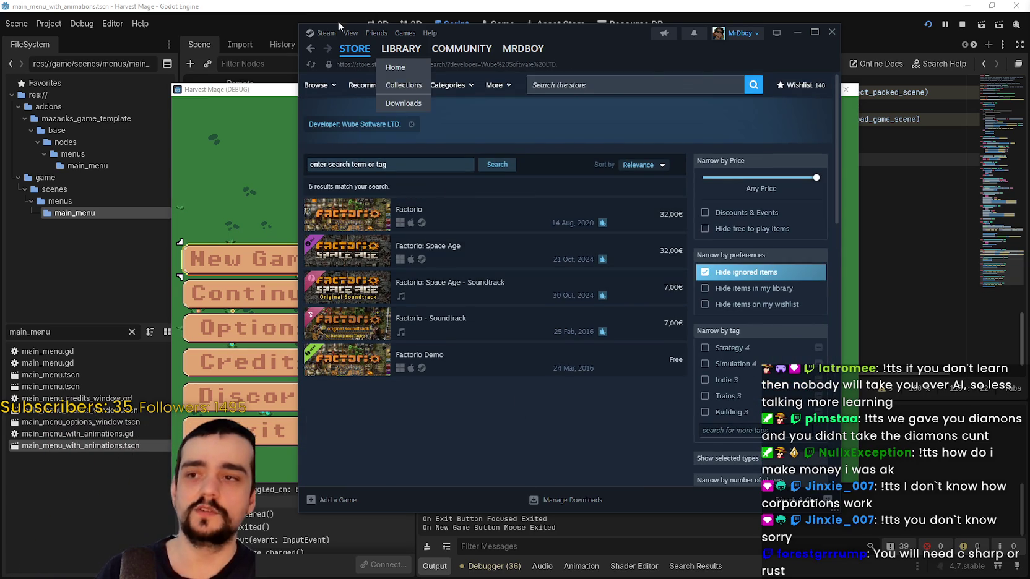
pyautogui.click(311, 49)
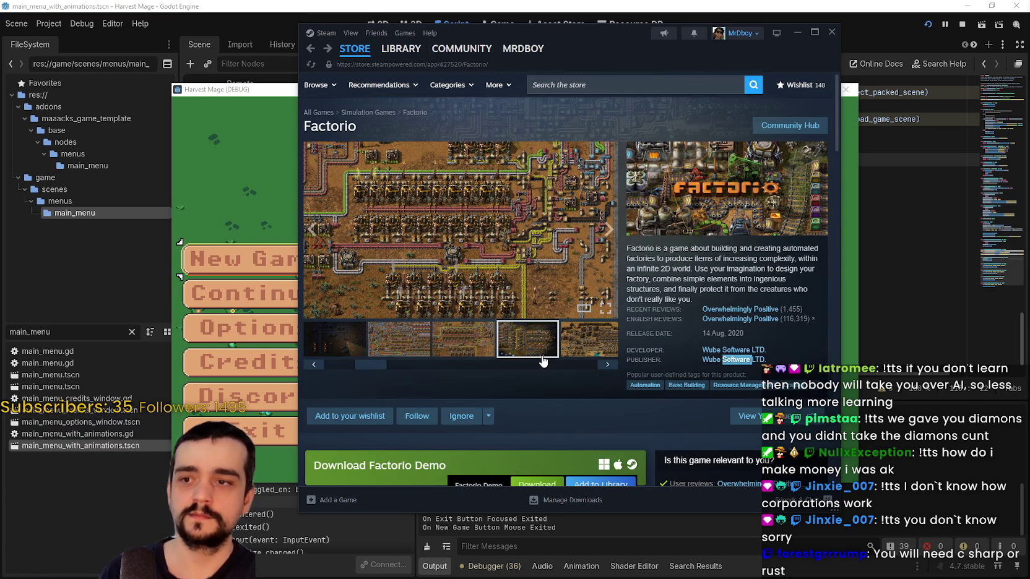
# Flip through further Factorio screenshots, through the green map and grid factory shots
pyautogui.click(544, 353)
pyautogui.click(572, 351)
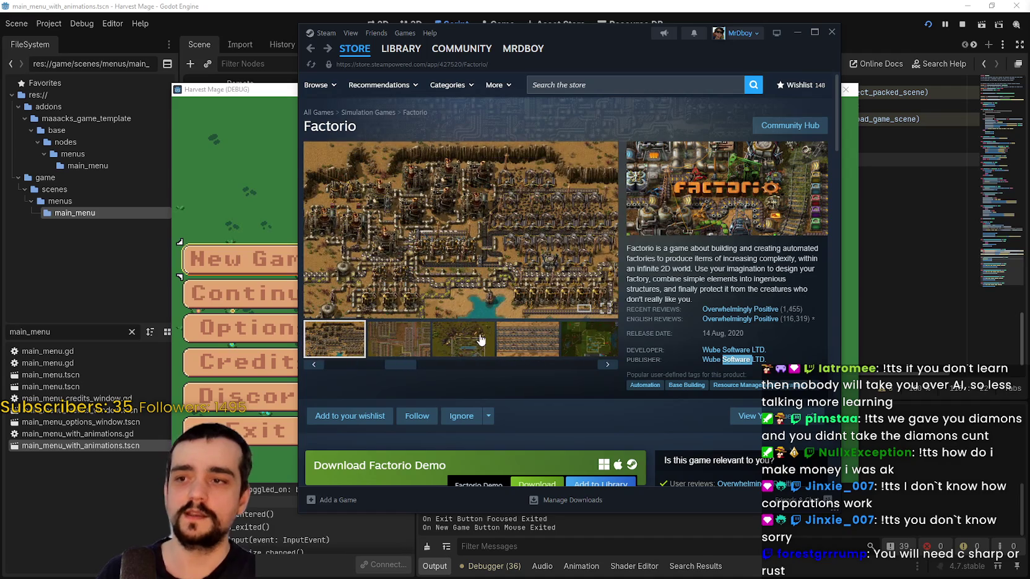
pyautogui.click(467, 341)
pyautogui.click(516, 347)
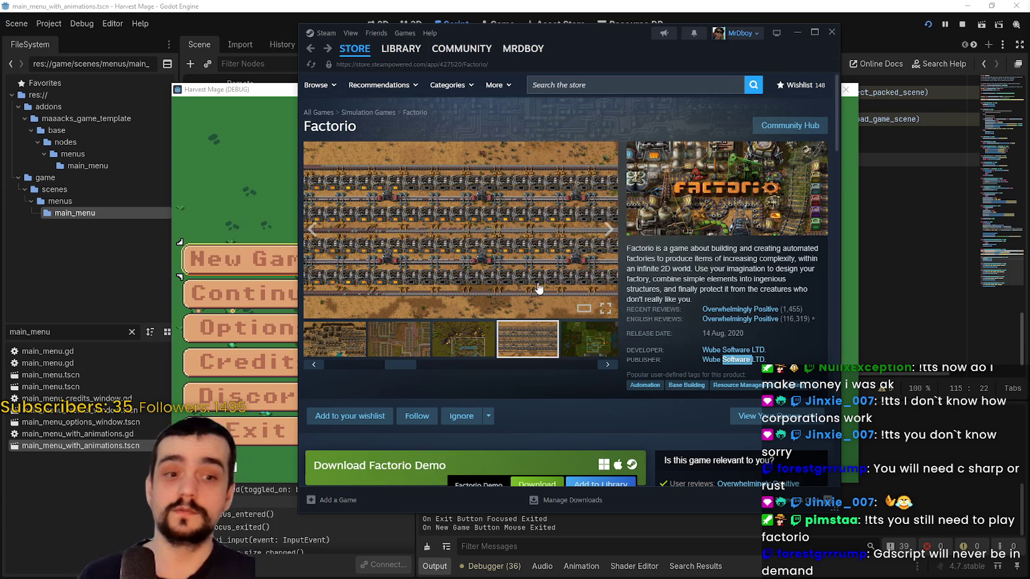
pyautogui.click(644, 167)
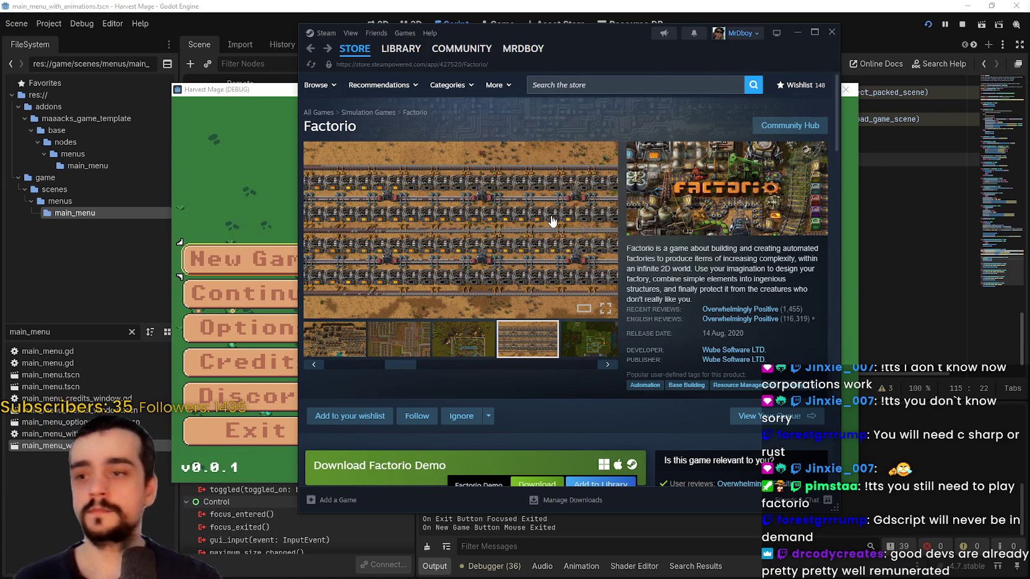
pyautogui.click(580, 356)
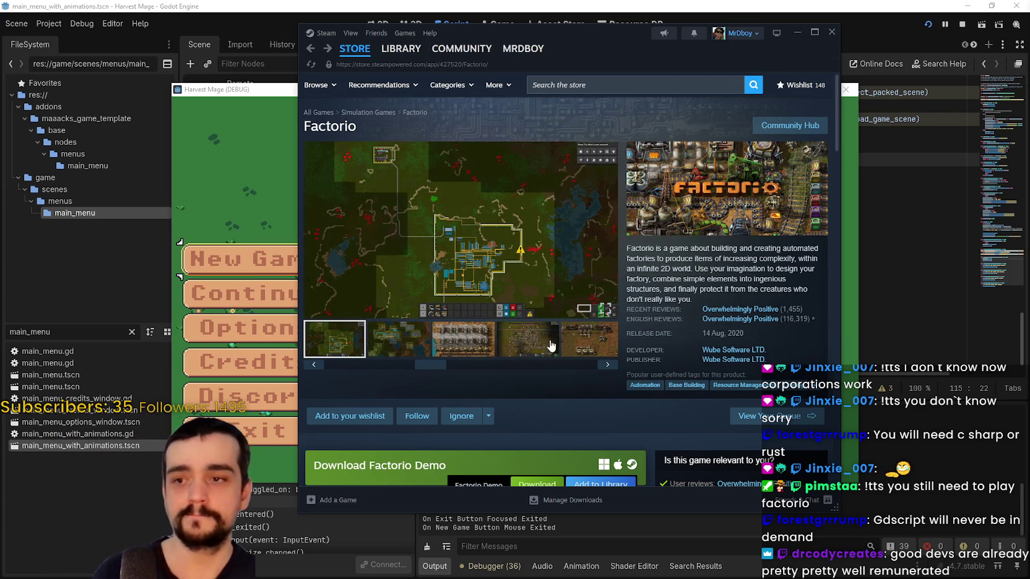
pyautogui.click(492, 340)
pyautogui.click(555, 339)
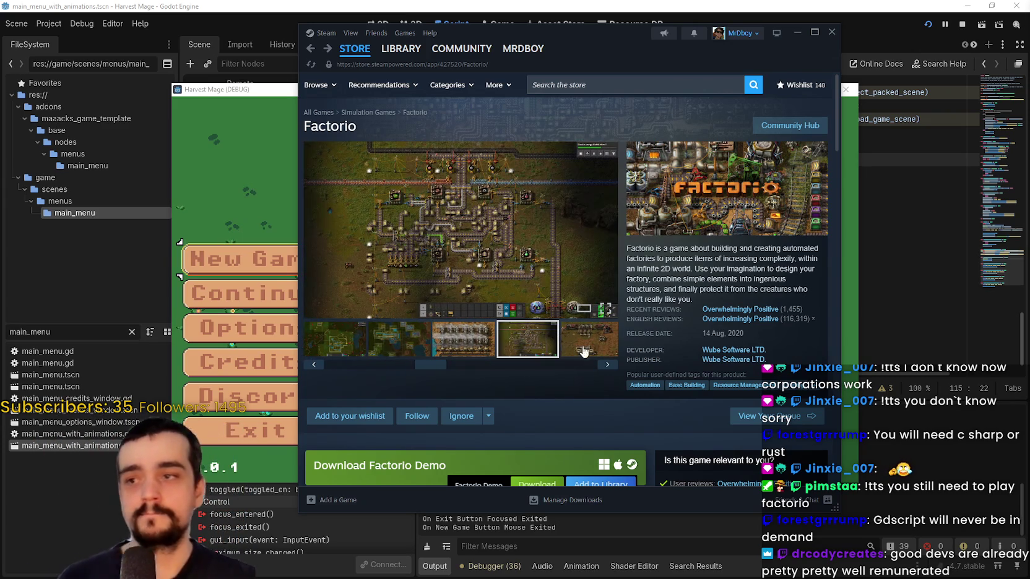
pyautogui.click(575, 350)
pyautogui.click(557, 357)
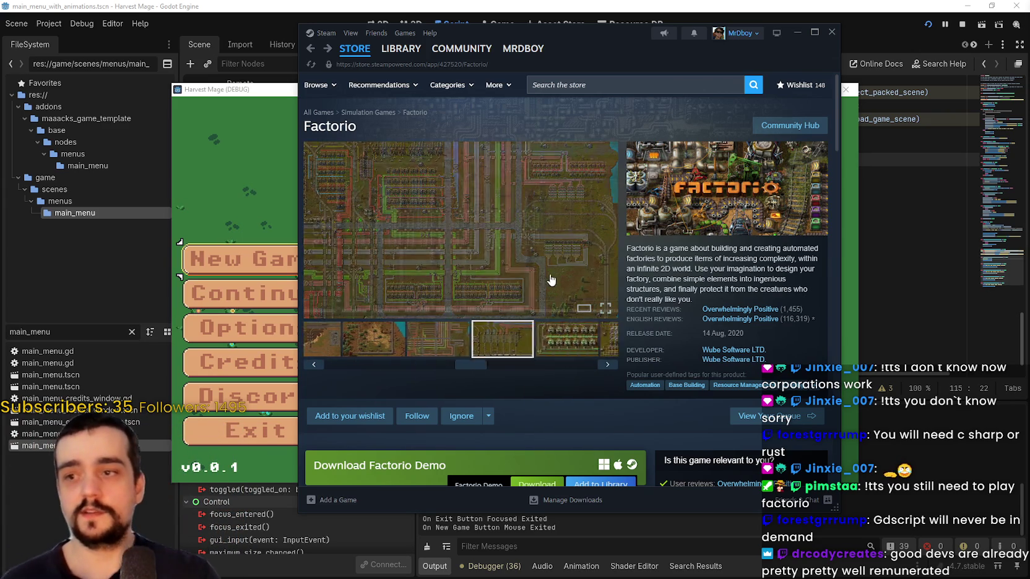
pyautogui.click(626, 77)
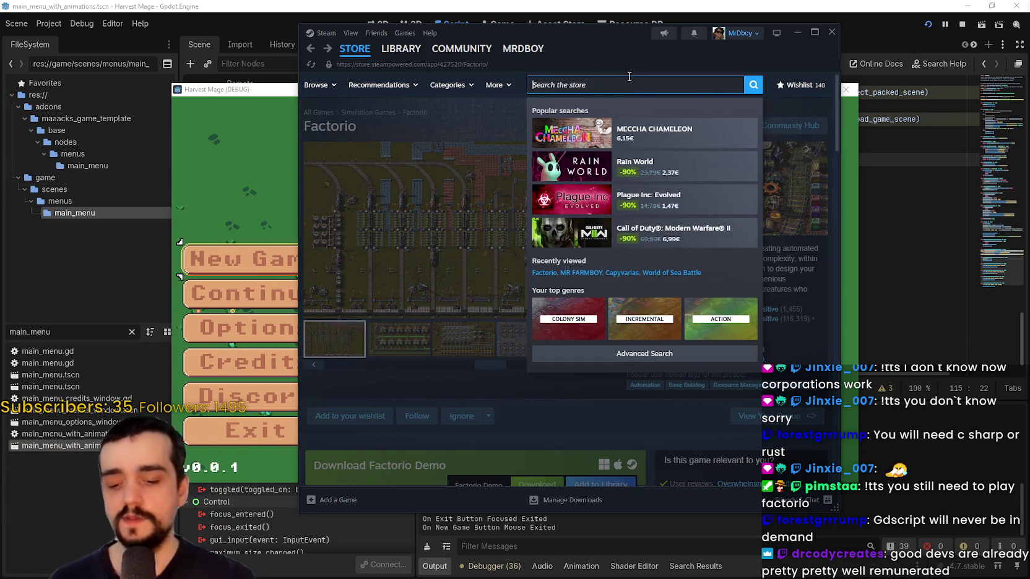
pyautogui.write('Bu')
pyautogui.press('BackSpace')
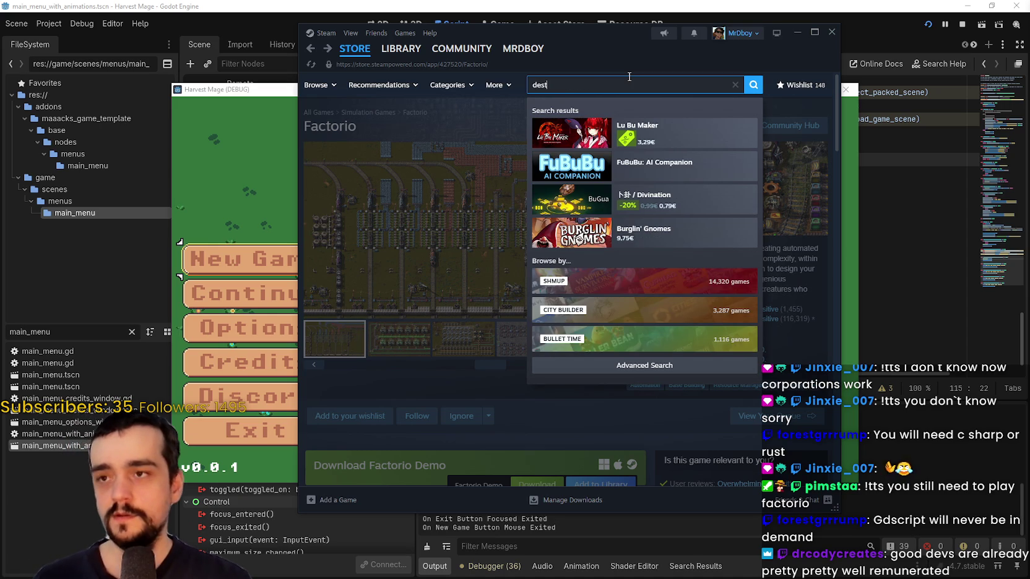
pyautogui.write('iny')
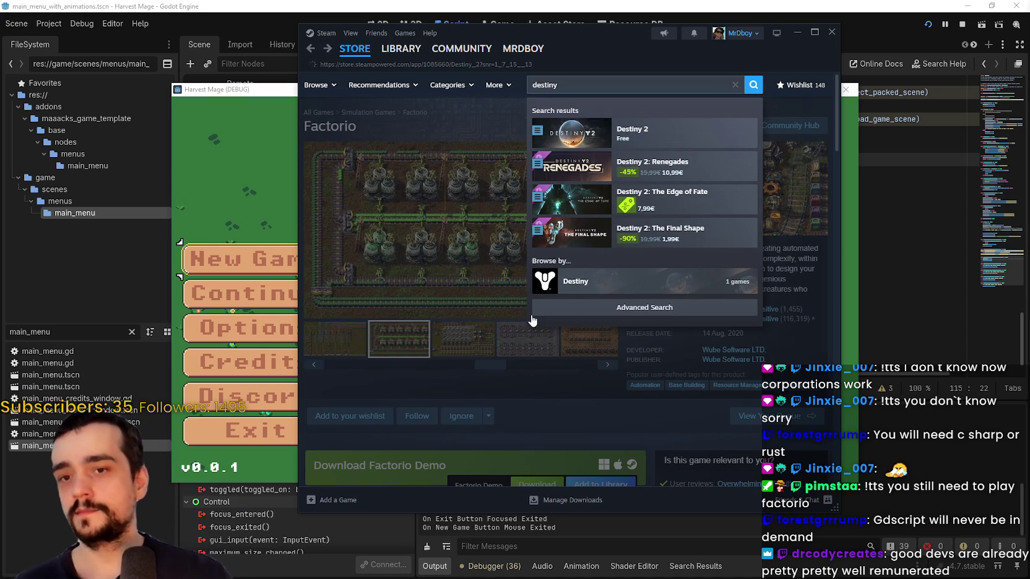
pyautogui.press('Return')
pyautogui.scroll(-3, 512, 346)
pyautogui.scroll(2, 467, 274)
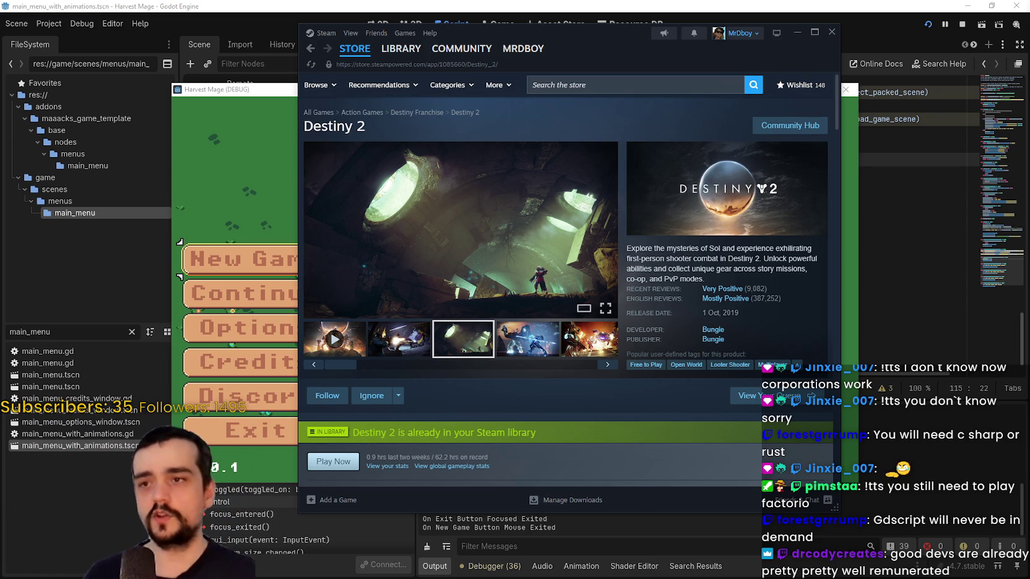
pyautogui.click(594, 214)
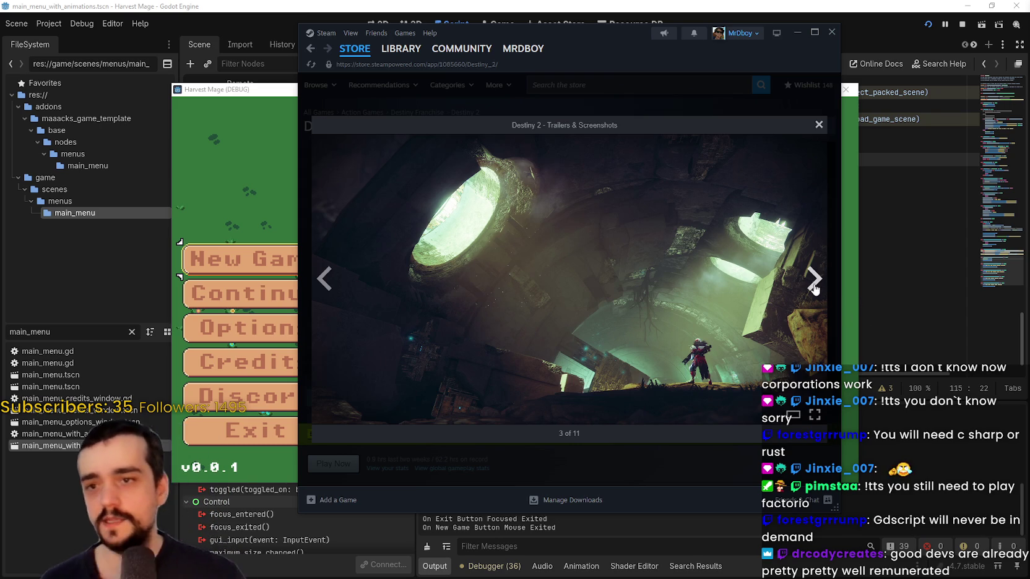
pyautogui.click(814, 285)
pyautogui.click(814, 283)
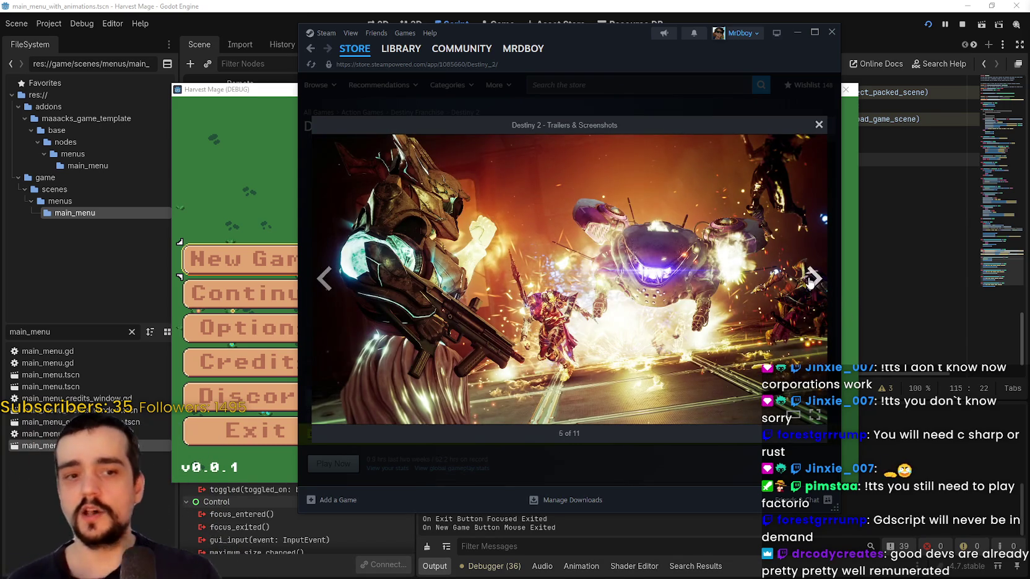
pyautogui.click(810, 281)
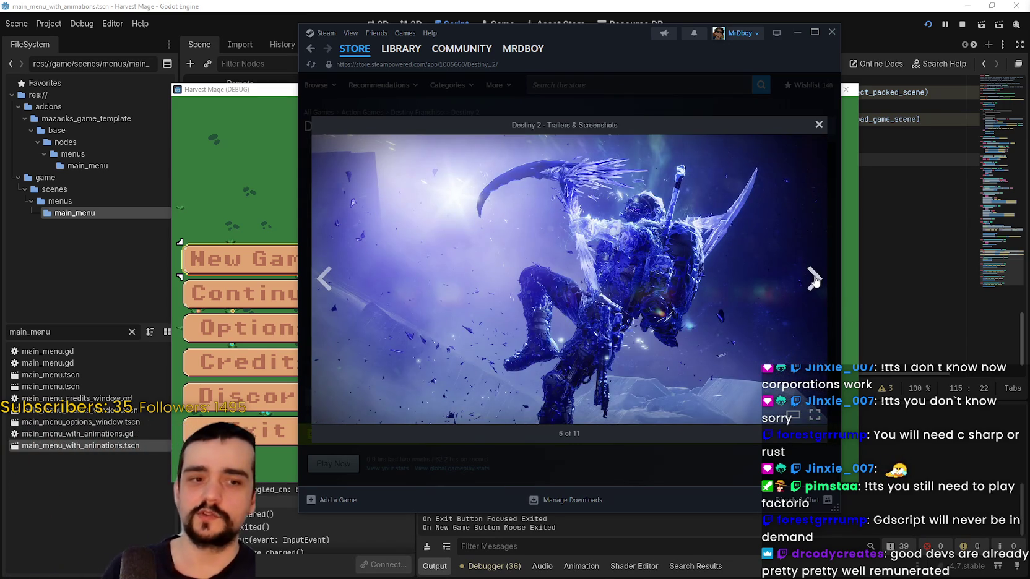
pyautogui.click(814, 280)
pyautogui.click(815, 284)
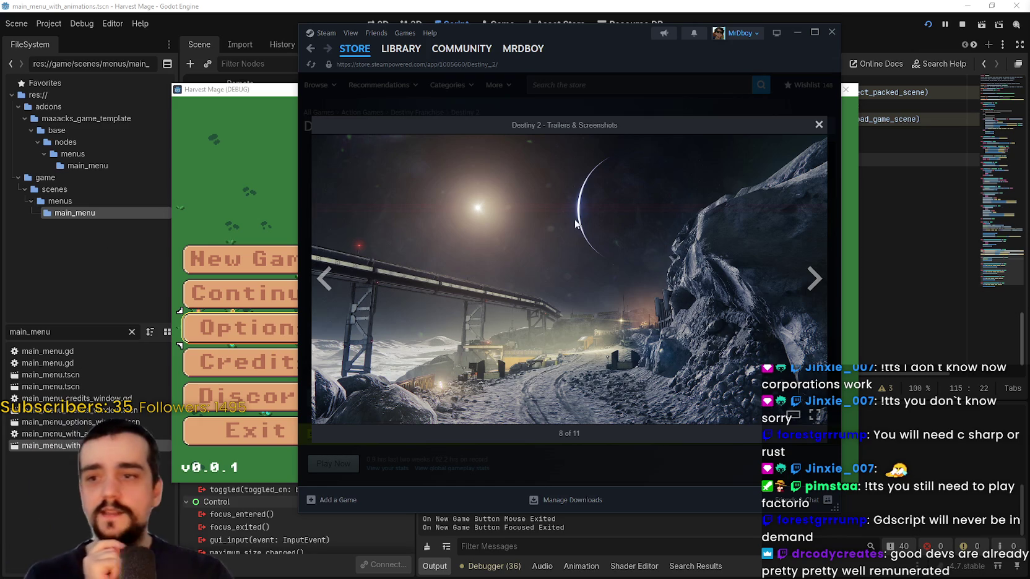
pyautogui.click(814, 281)
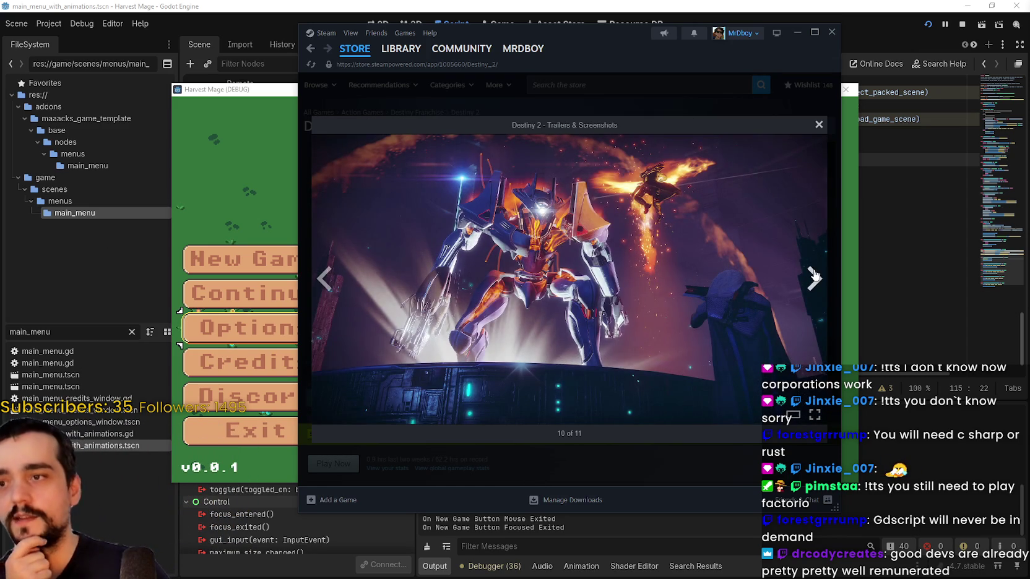
pyautogui.click(814, 279)
pyautogui.click(813, 277)
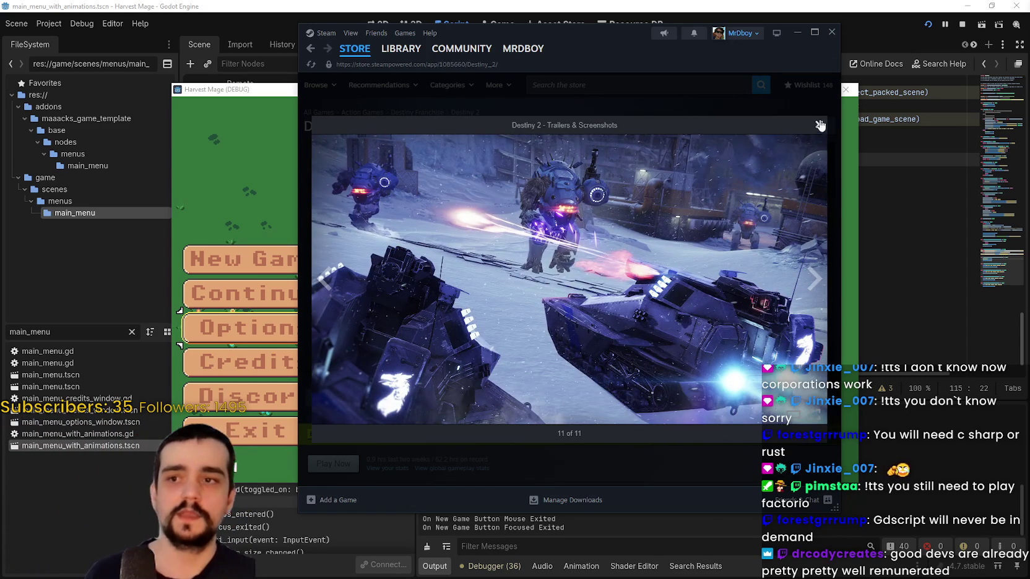
pyautogui.click(818, 125)
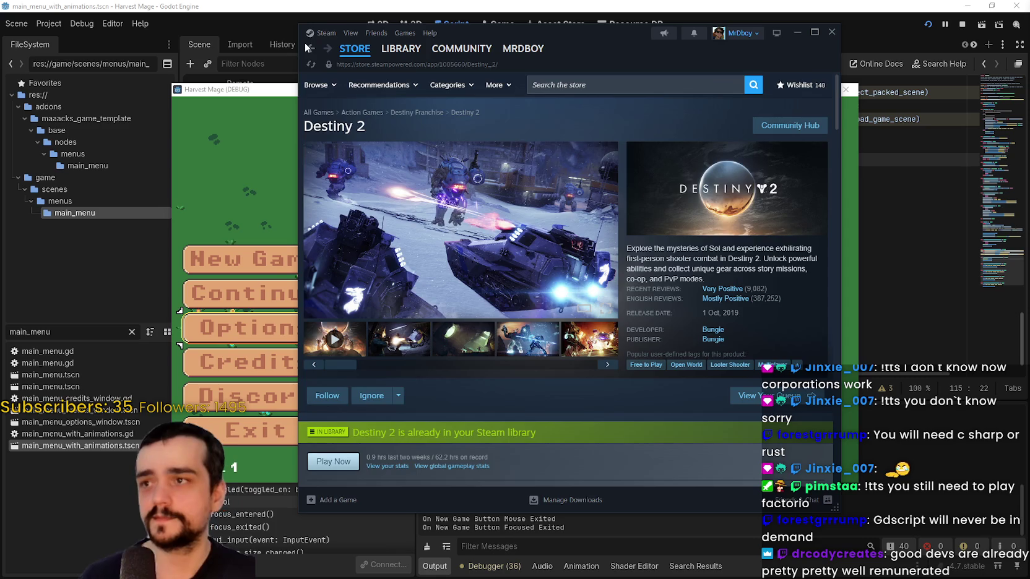
pyautogui.click(310, 48)
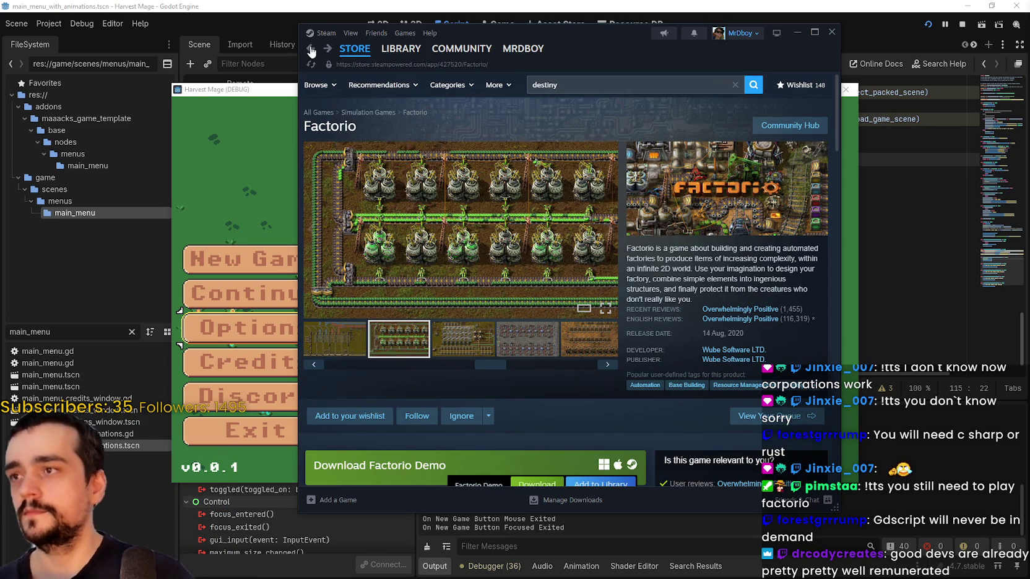
pyautogui.click(310, 48)
# Scroll back to the top and reload the Steam store front page via the STORE tab
pyautogui.scroll(-10, 533, 304)
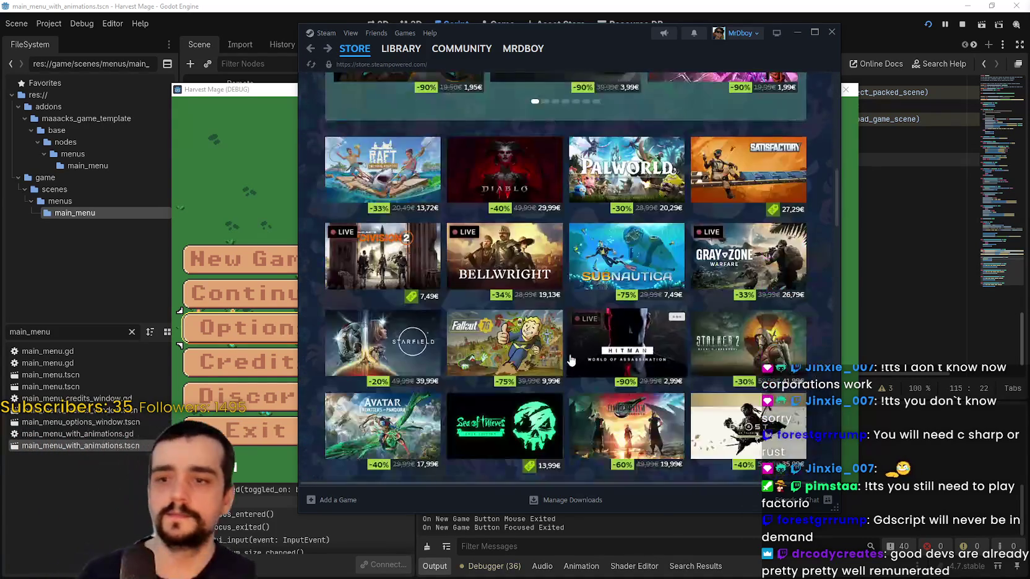
pyautogui.scroll(-5, 567, 364)
pyautogui.scroll(-8, 566, 366)
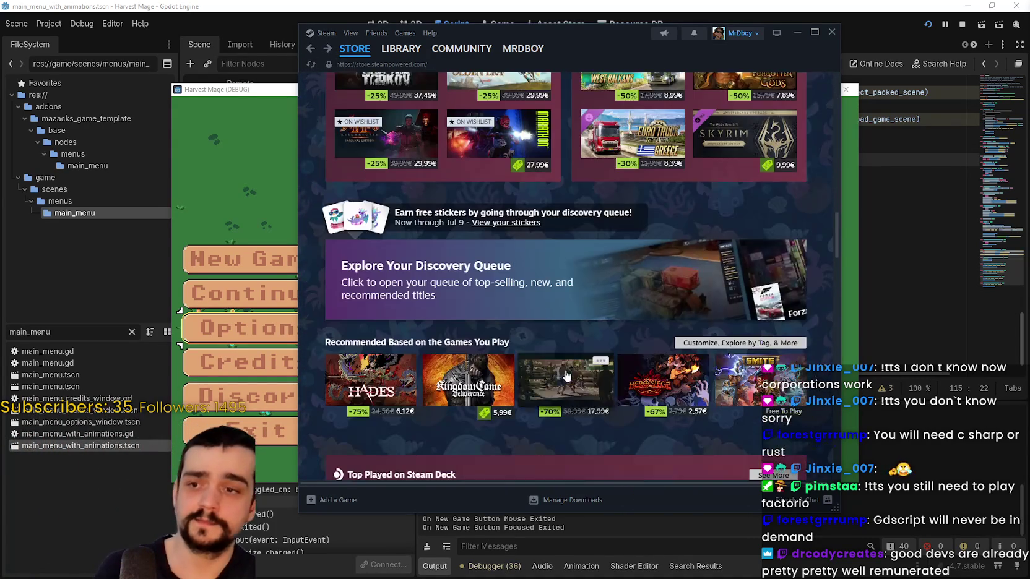
pyautogui.scroll(5, 557, 389)
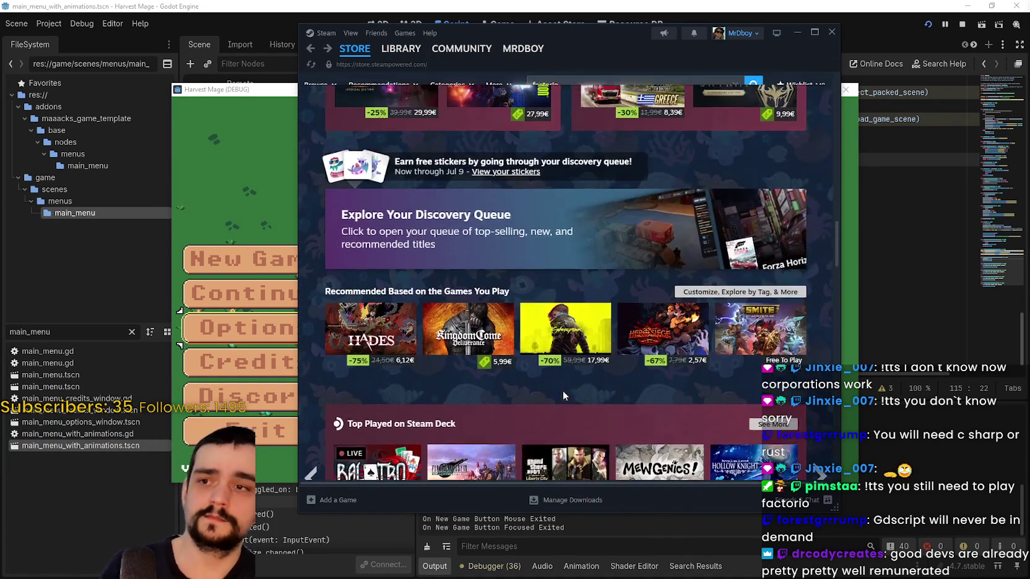
pyautogui.scroll(-5, 565, 388)
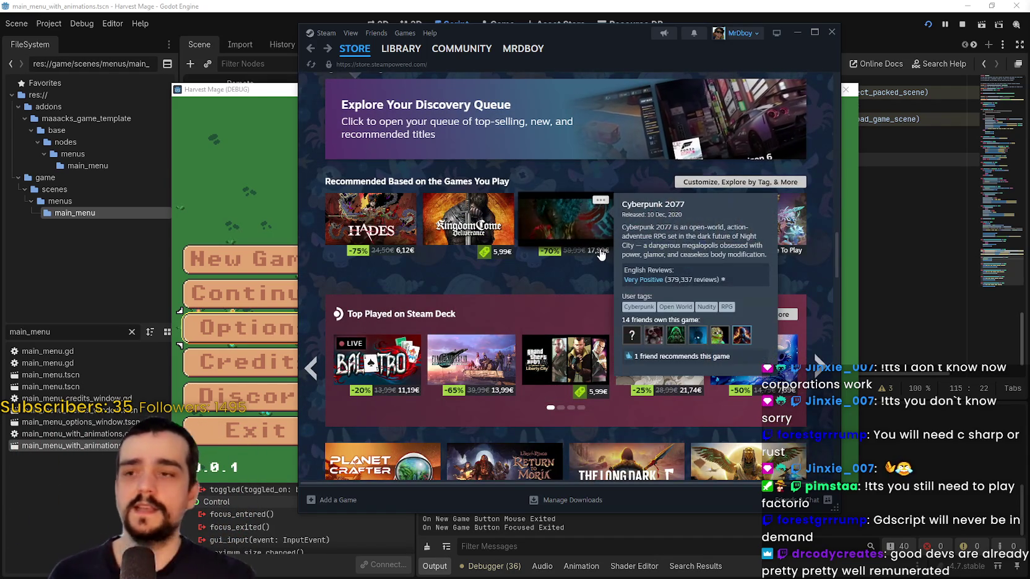
pyautogui.scroll(4, 582, 254)
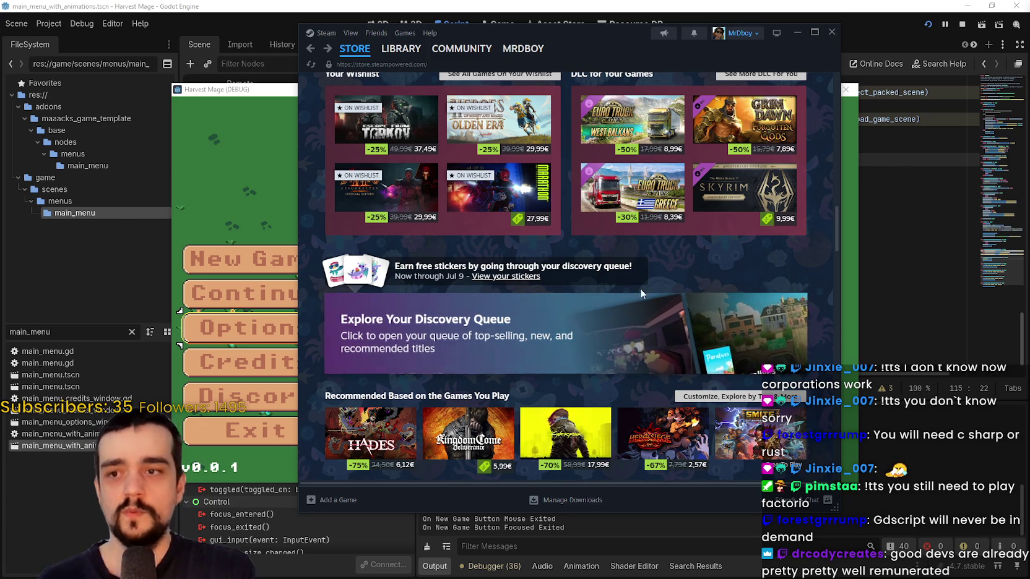
pyautogui.scroll(2, 676, 320)
pyautogui.scroll(5, 676, 320)
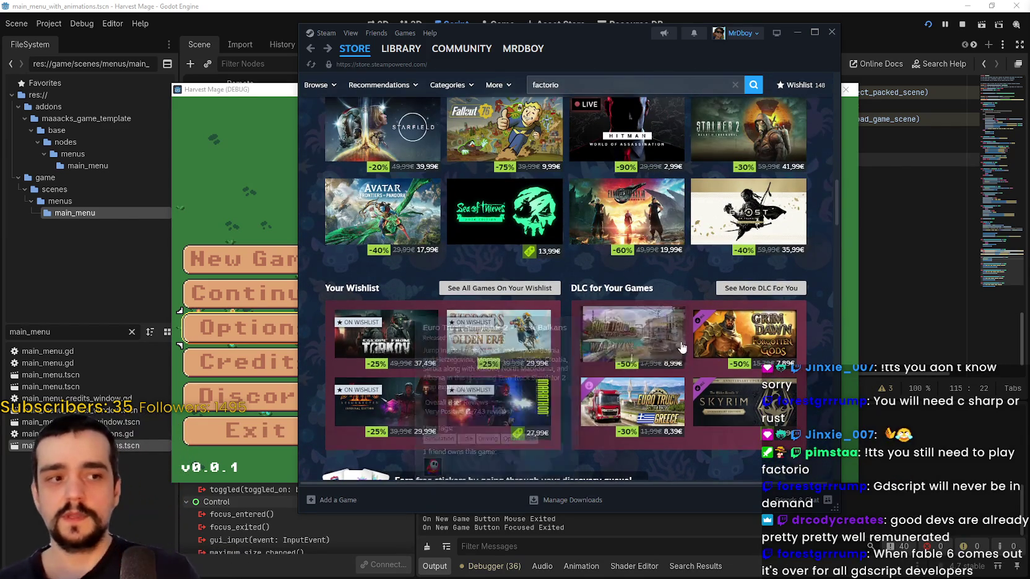
pyautogui.scroll(10, 666, 342)
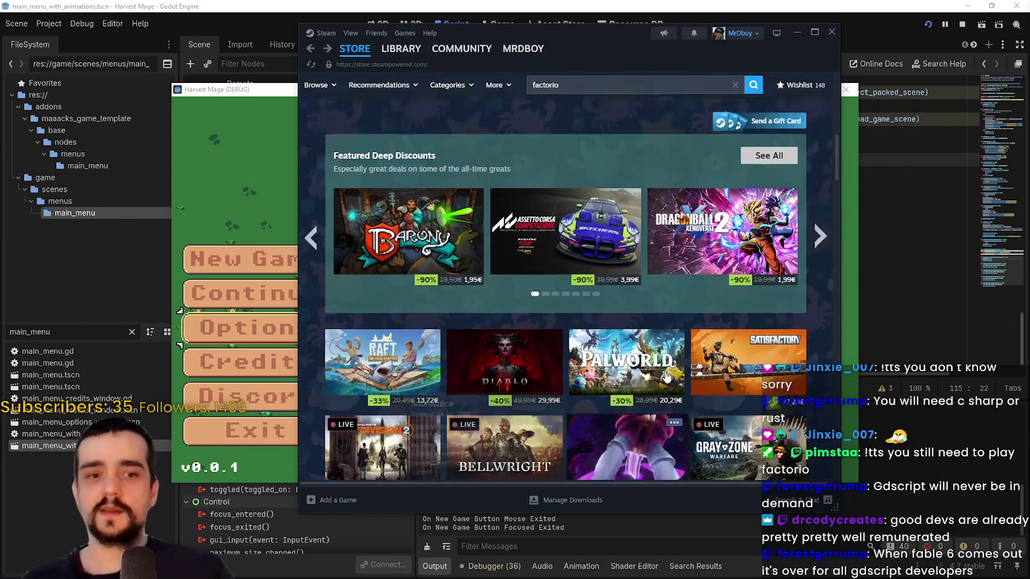
pyautogui.scroll(3, 675, 371)
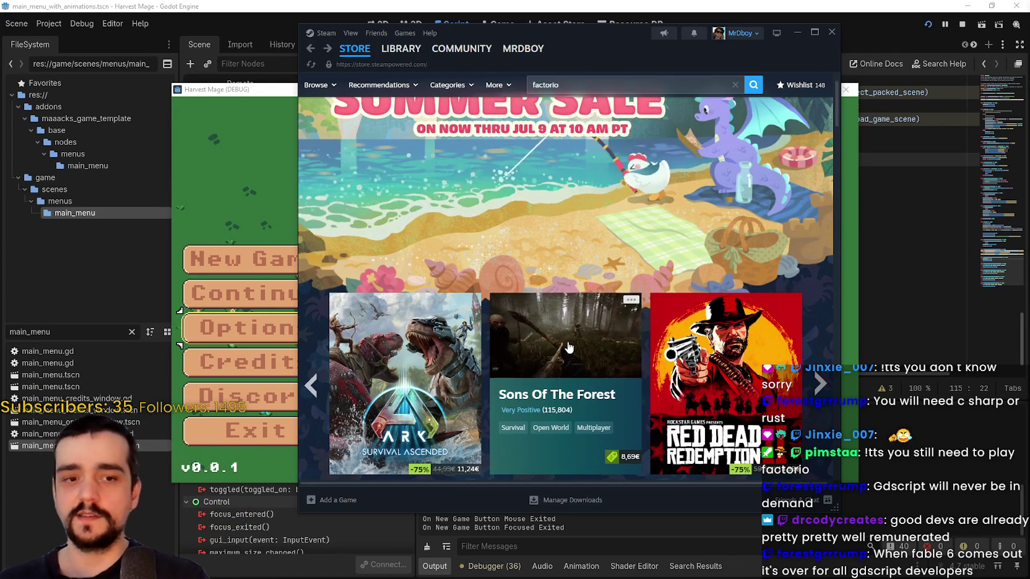
pyautogui.scroll(1, 692, 270)
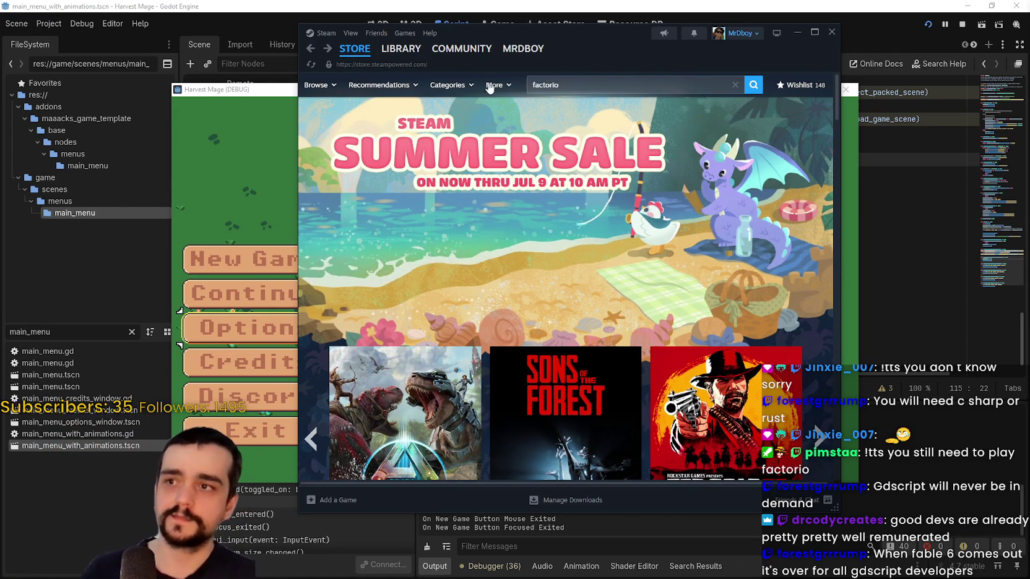
pyautogui.moveTo(339, 46)
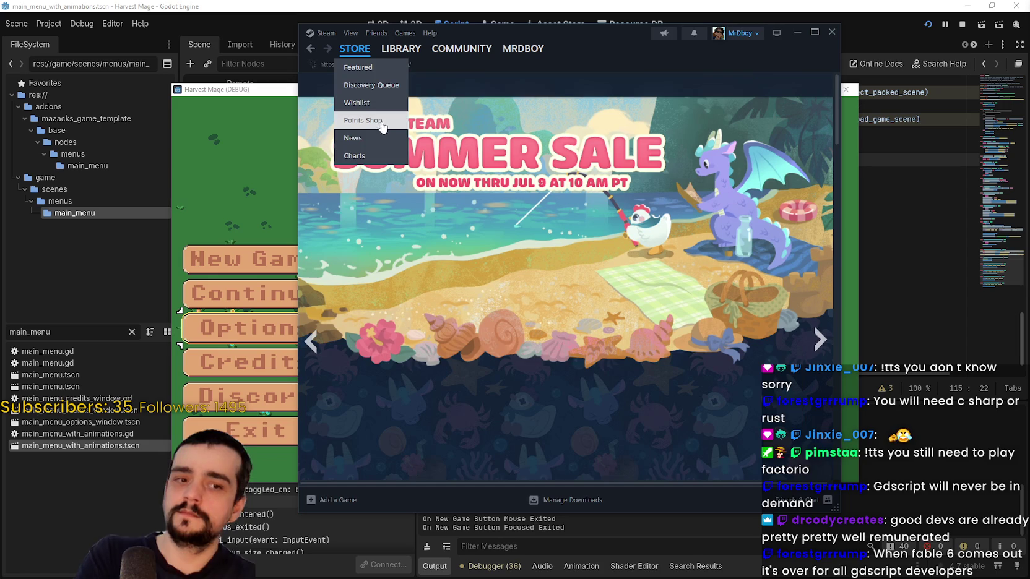
pyautogui.click(371, 67)
pyautogui.scroll(-3, 681, 278)
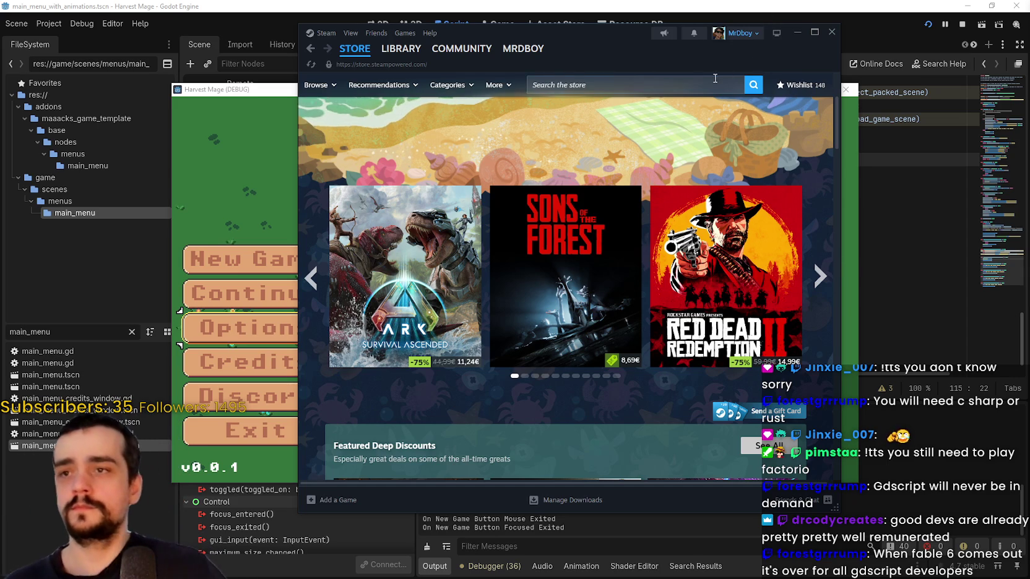
pyautogui.click(694, 81)
pyautogui.write('h of xi')
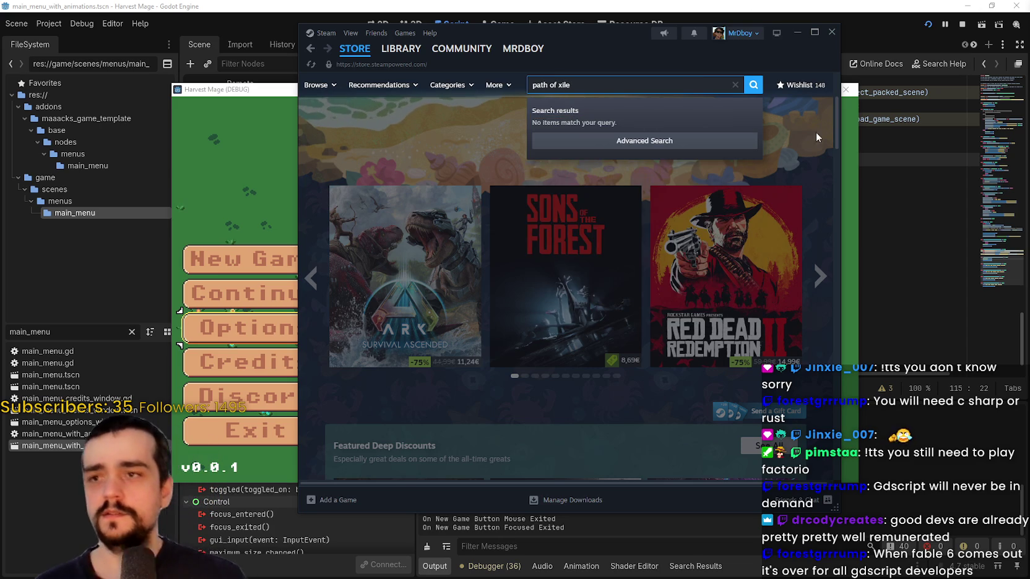
pyautogui.press('BackSpace')
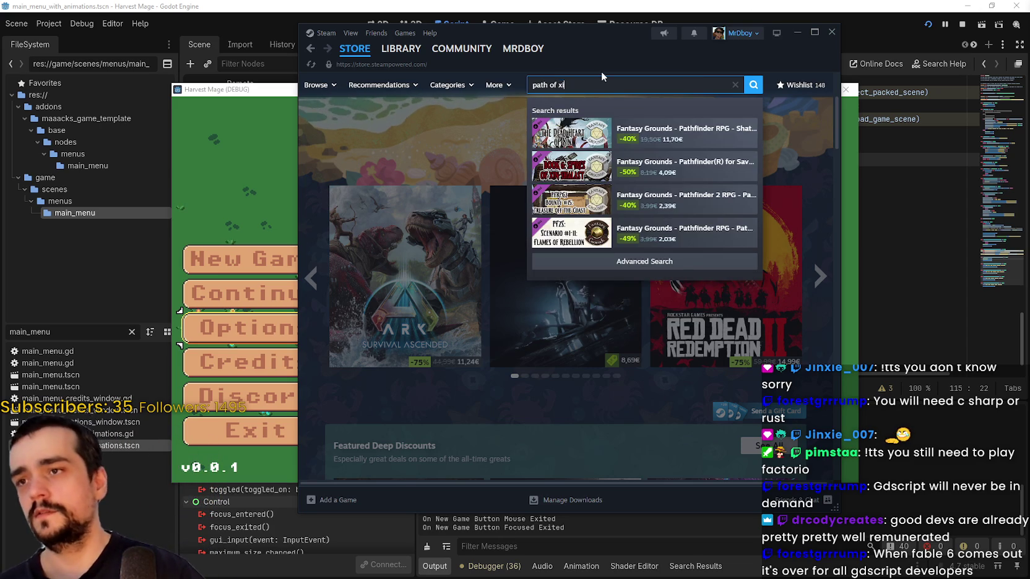
pyautogui.write('ile 2')
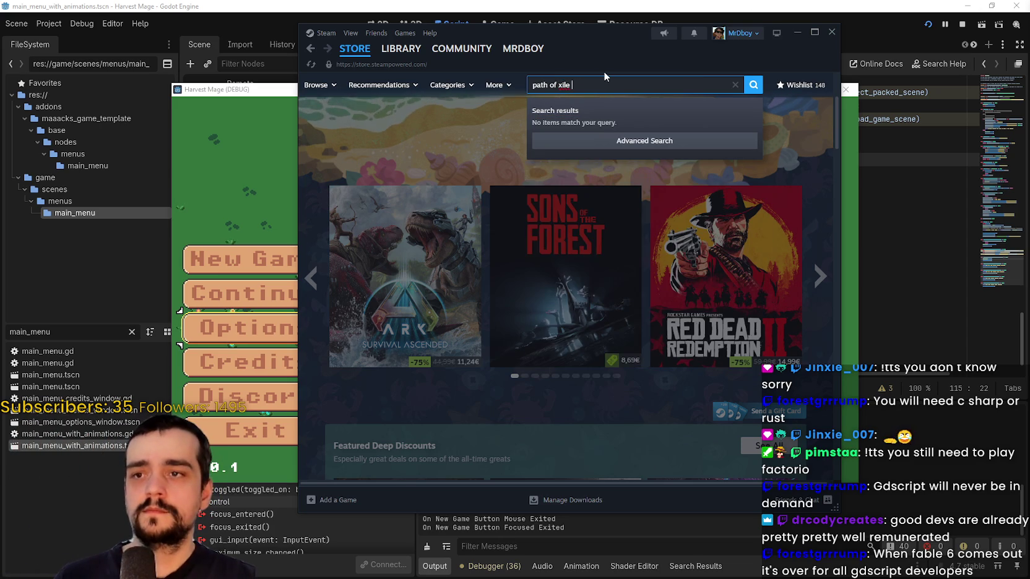
pyautogui.doubleClick(562, 85)
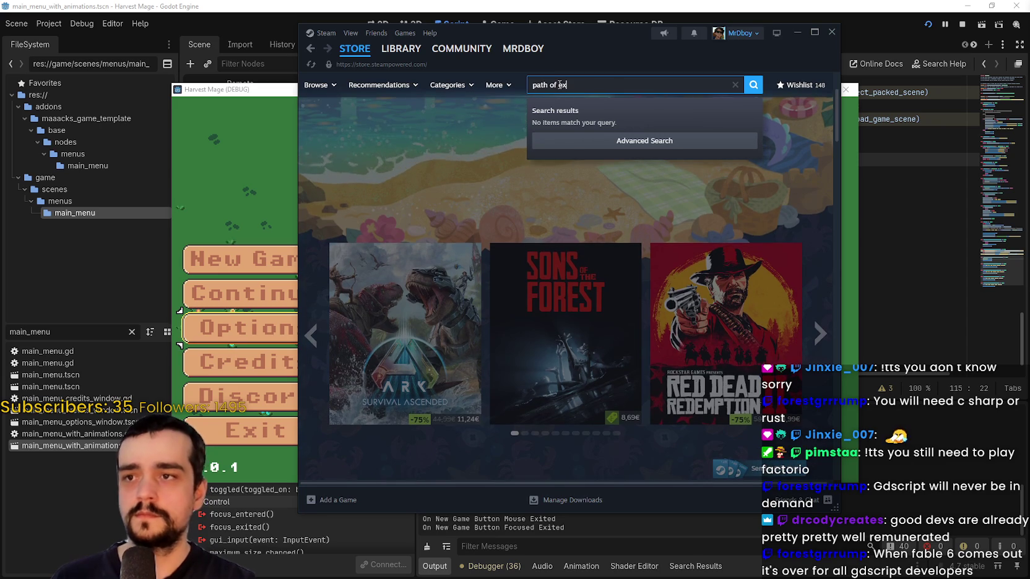
pyautogui.write('ile 2')
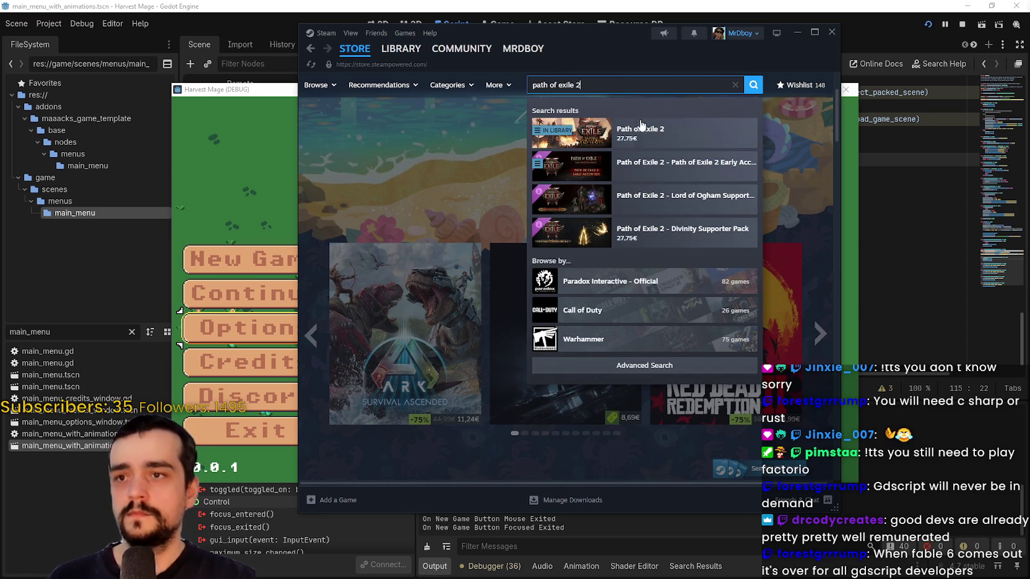
pyautogui.click(642, 133)
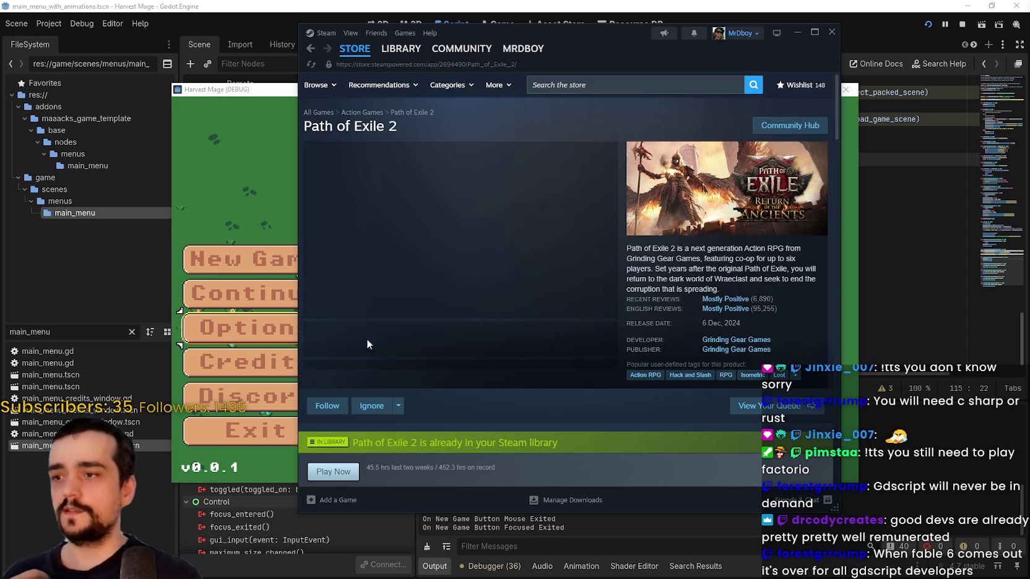
pyautogui.click(392, 295)
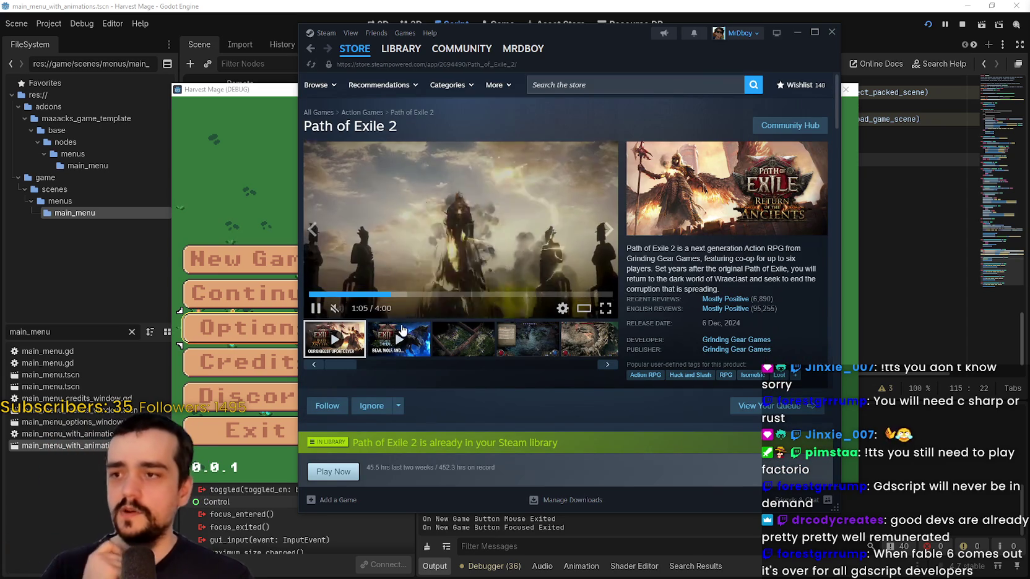
pyautogui.press('space')
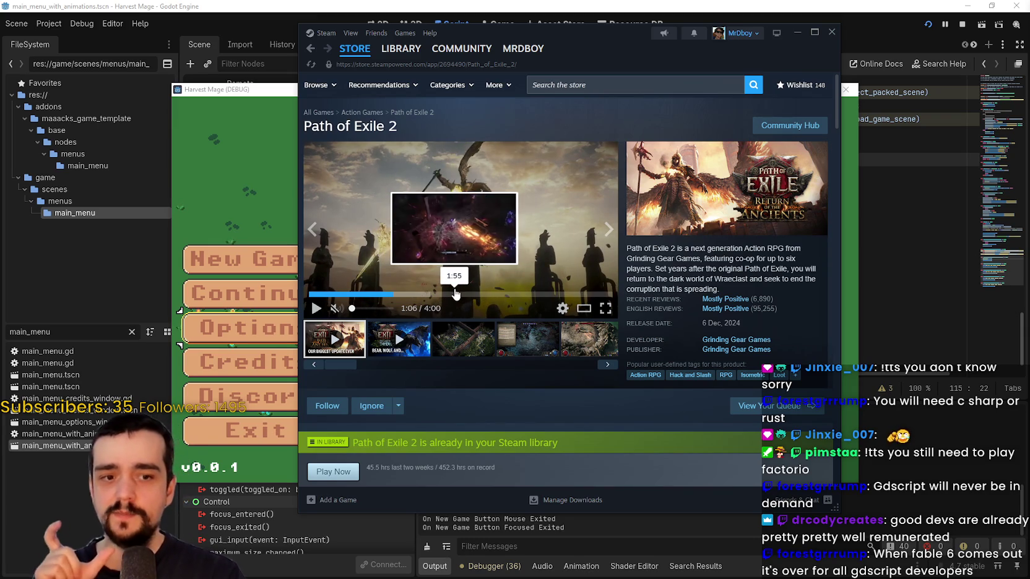
pyautogui.scroll(-2, 486, 291)
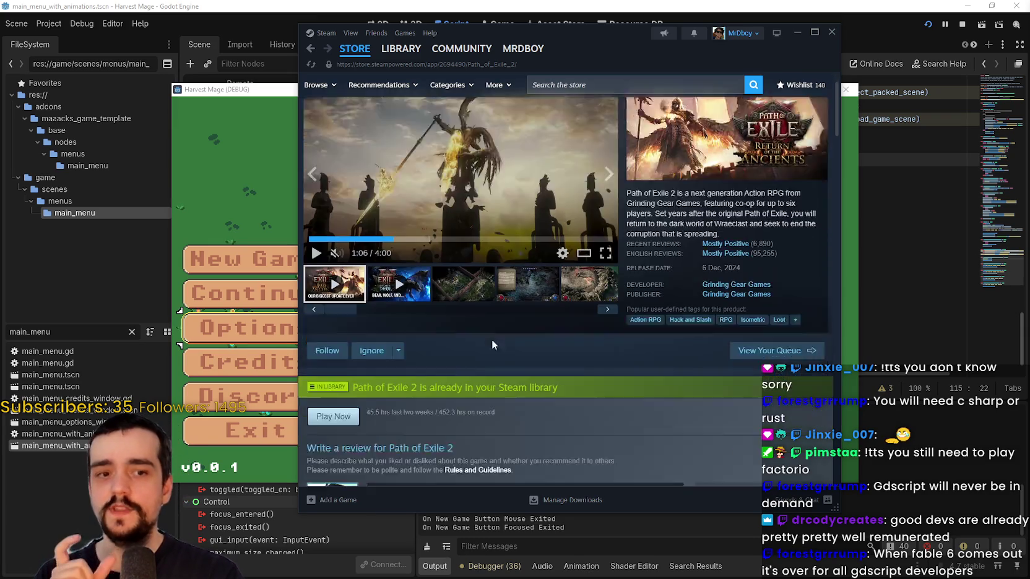
pyautogui.scroll(2, 483, 284)
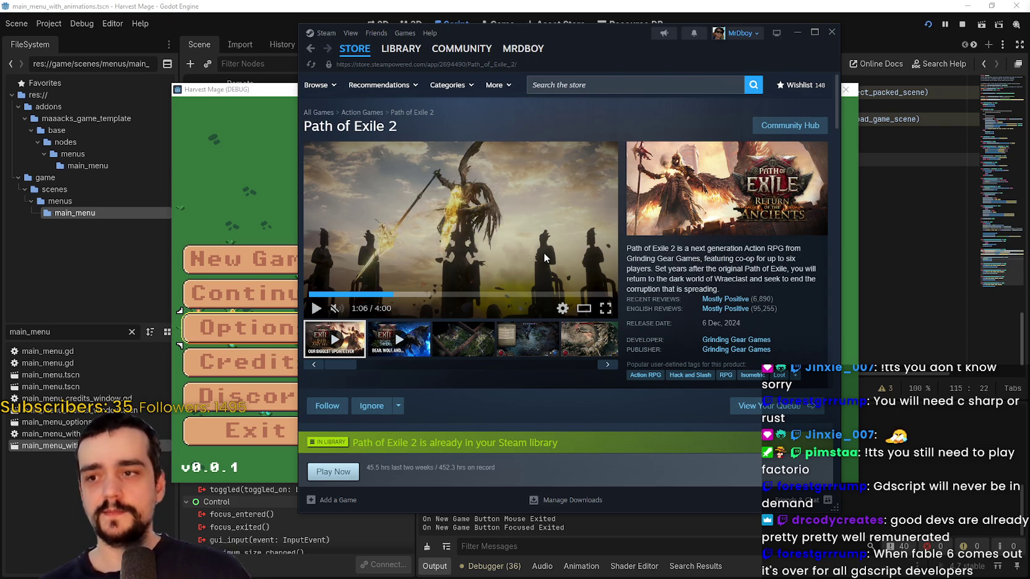
pyautogui.click(466, 350)
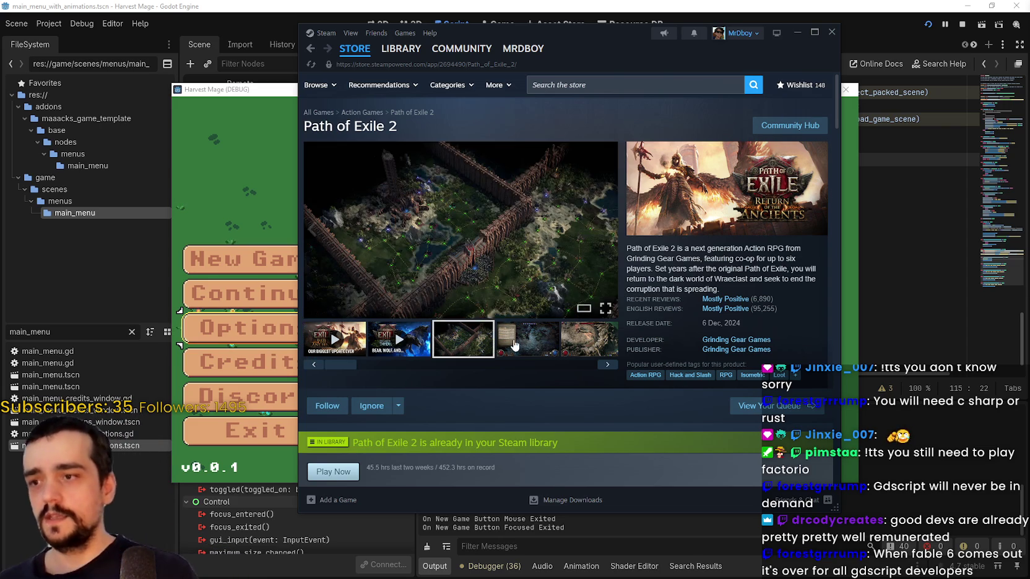
pyautogui.click(495, 197)
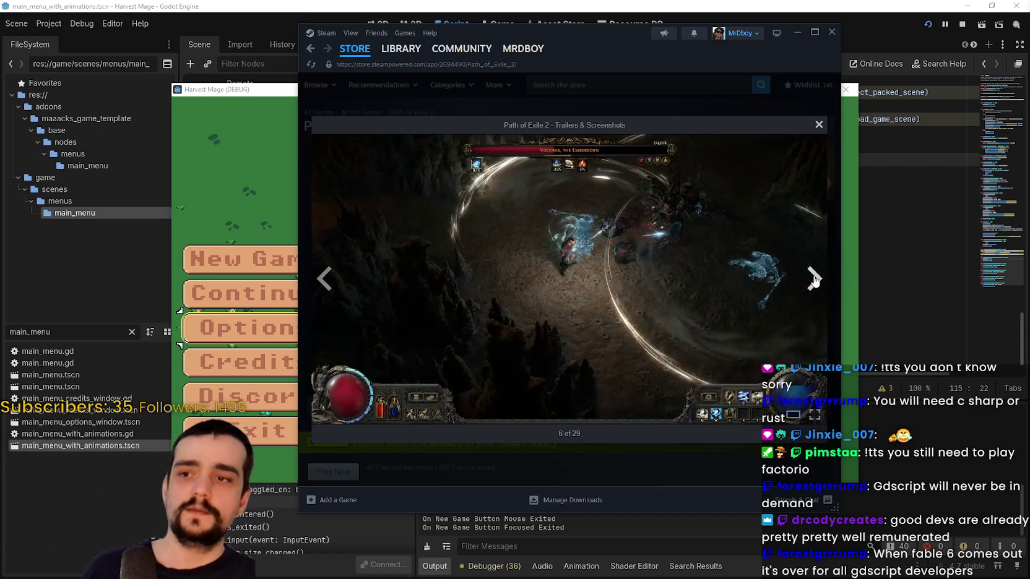
pyautogui.click(818, 126)
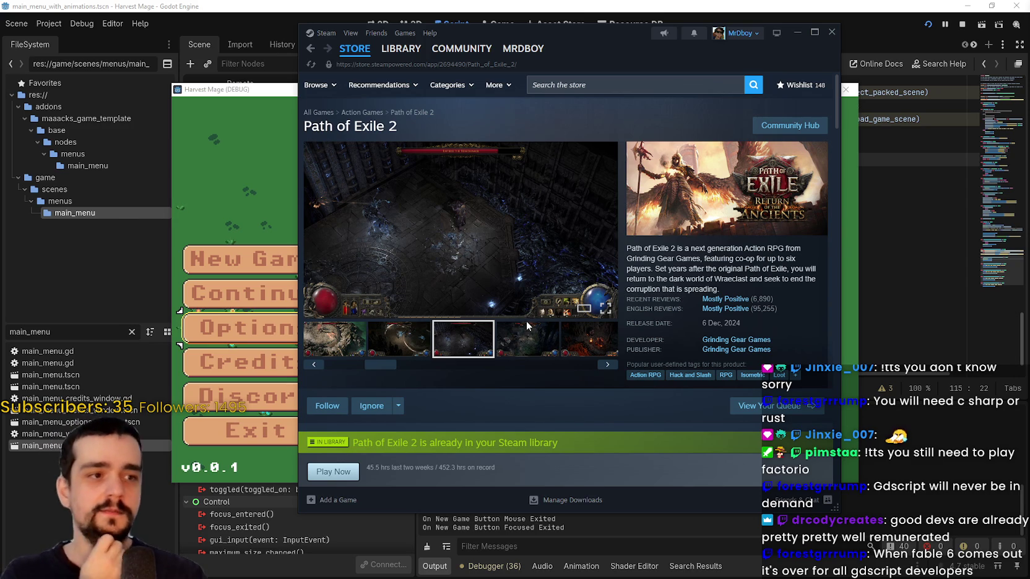
pyautogui.click(355, 48)
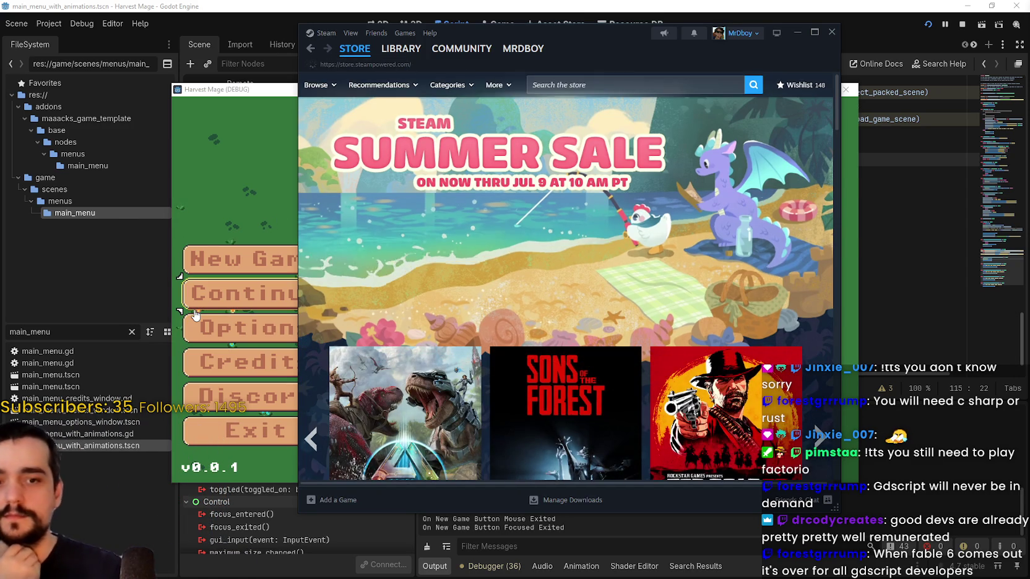
pyautogui.click(832, 31)
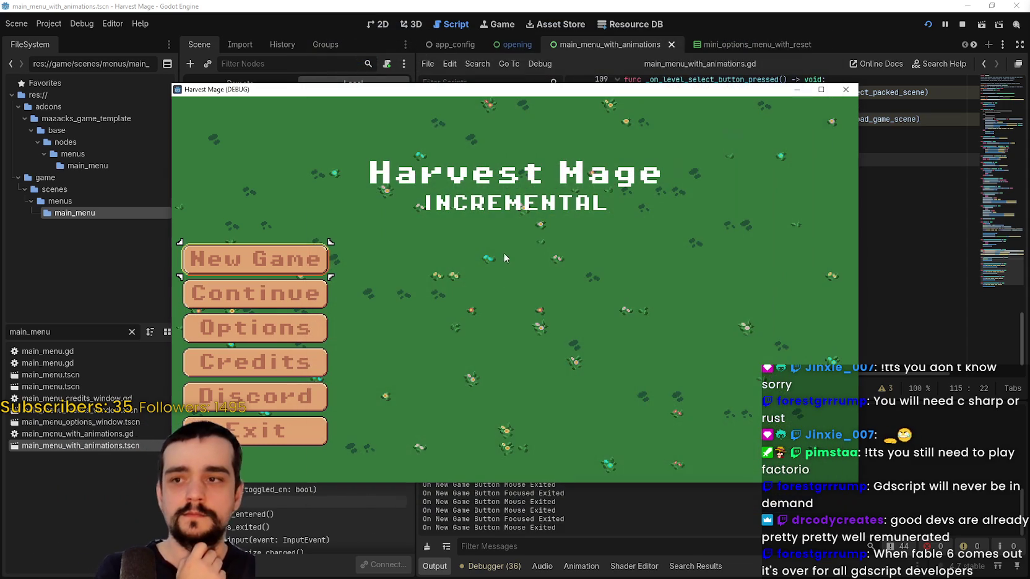
# Choose Continue to load the village level and walk the player down, left and right
pyautogui.click(296, 296)
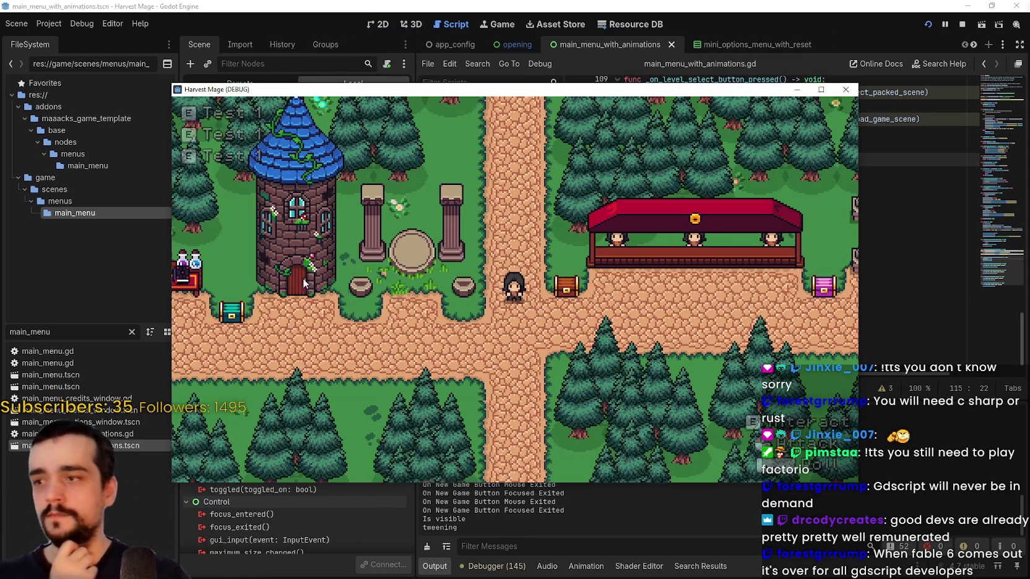
pyautogui.press('s')
pyautogui.press('a')
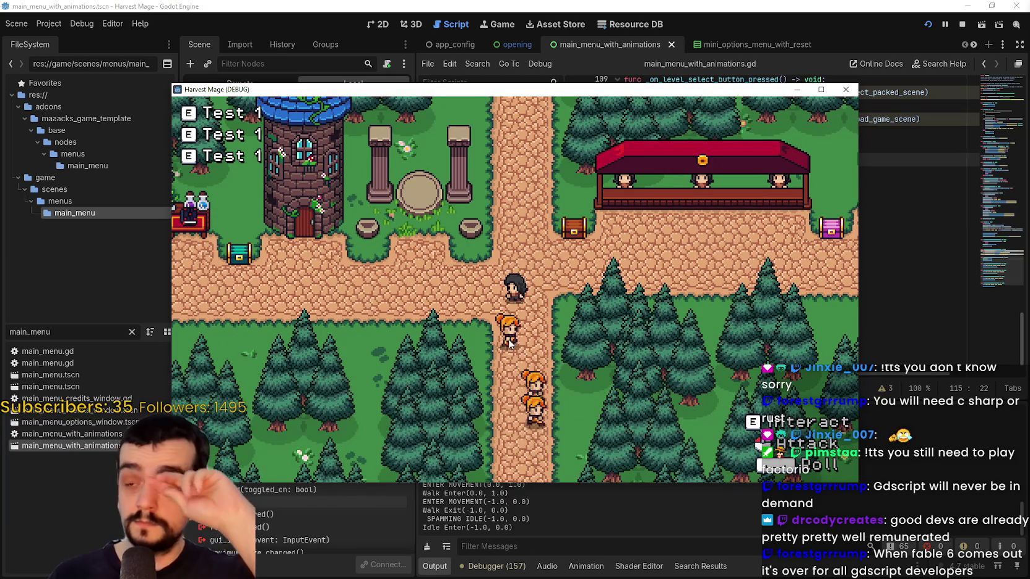
pyautogui.press('d')
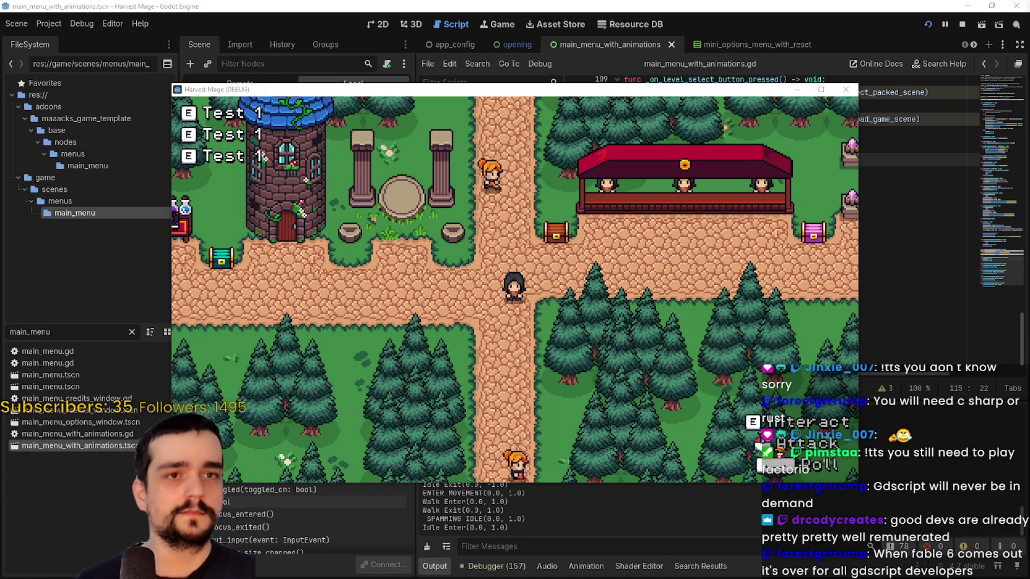
pyautogui.press('s')
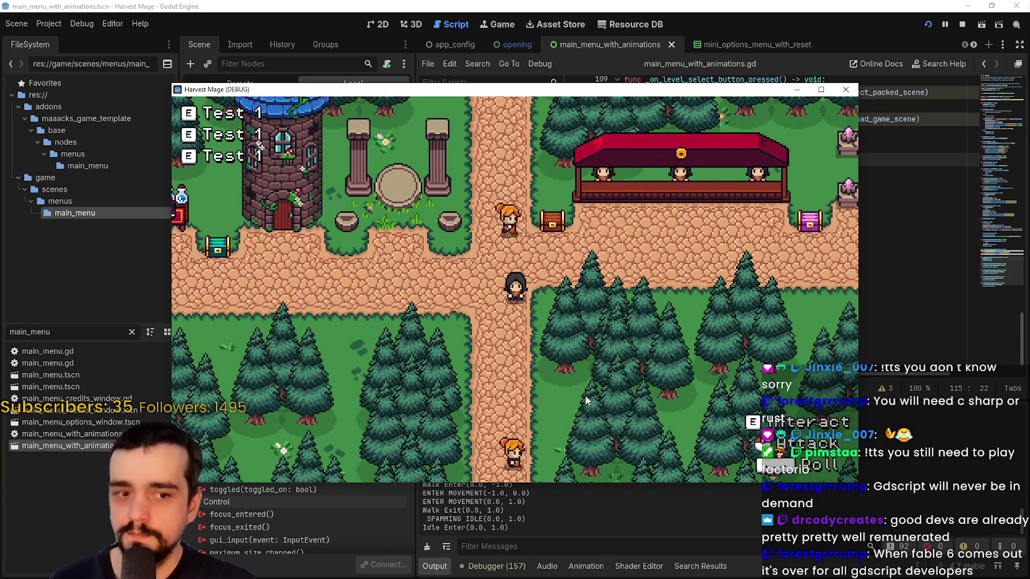
# Move the game window up and right, then walk the player left, up and down
pyautogui.moveTo(442, 90); pyautogui.dragTo(490, 42)
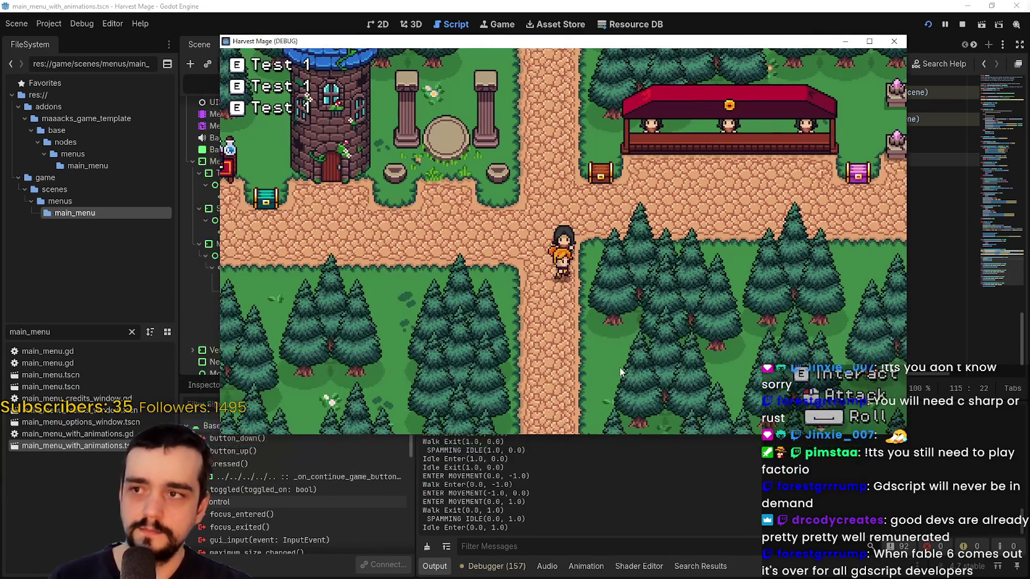
pyautogui.press('a')
pyautogui.press('w')
pyautogui.press('s')
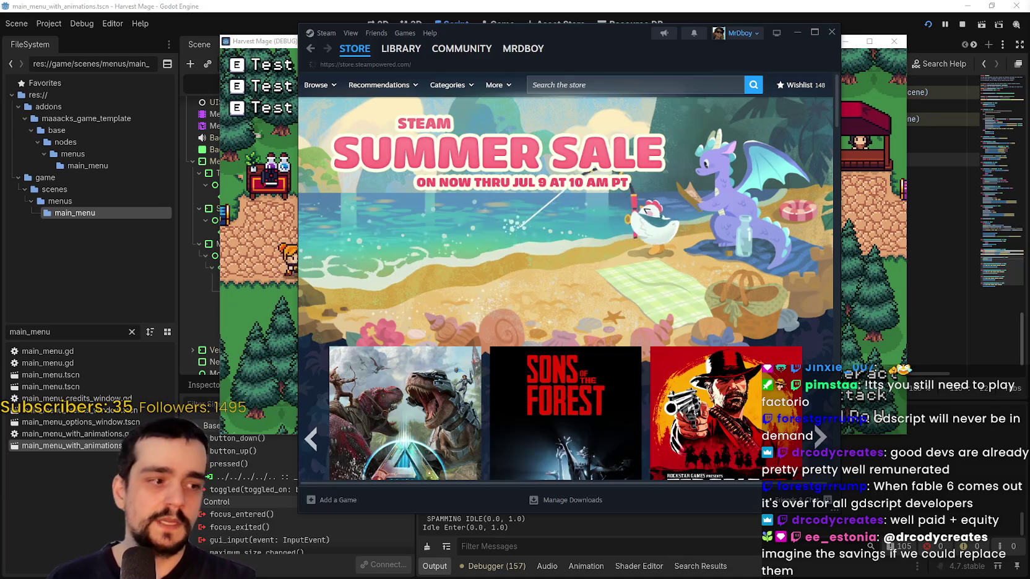
# Search the store for Factorio and open its store page
pyautogui.click(598, 92)
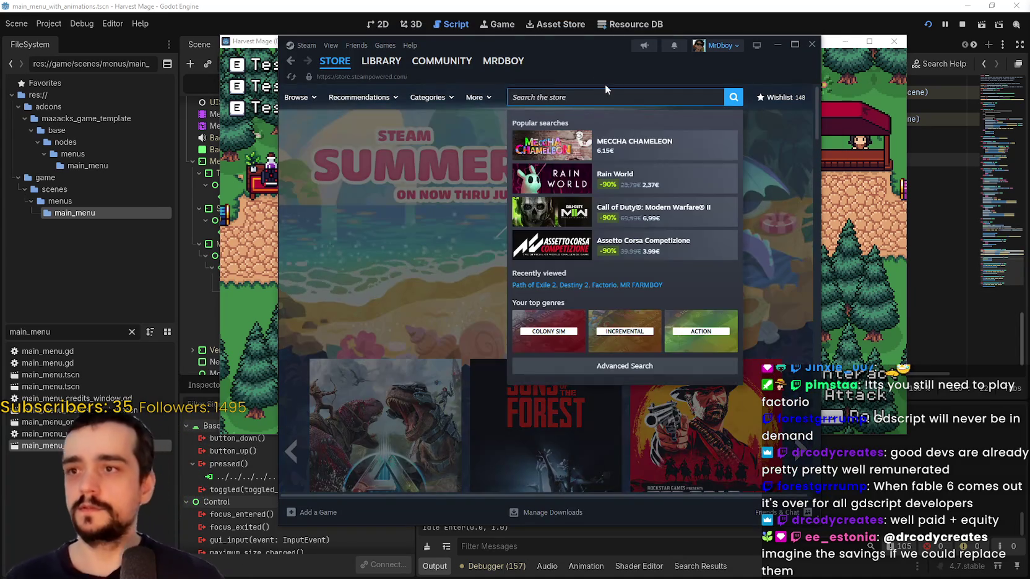
pyautogui.write('Factorio')
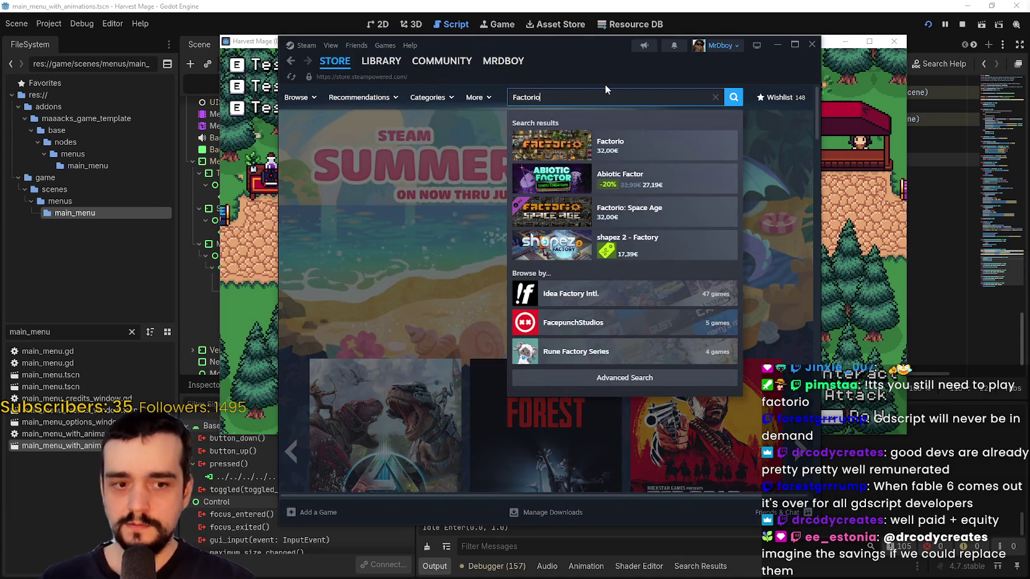
pyautogui.click(656, 143)
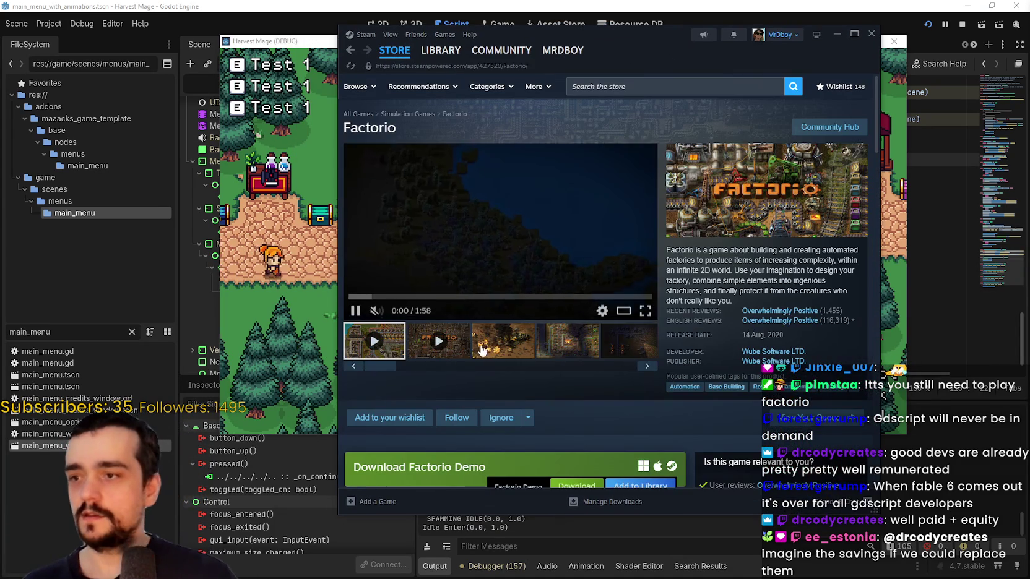
pyautogui.click(493, 334)
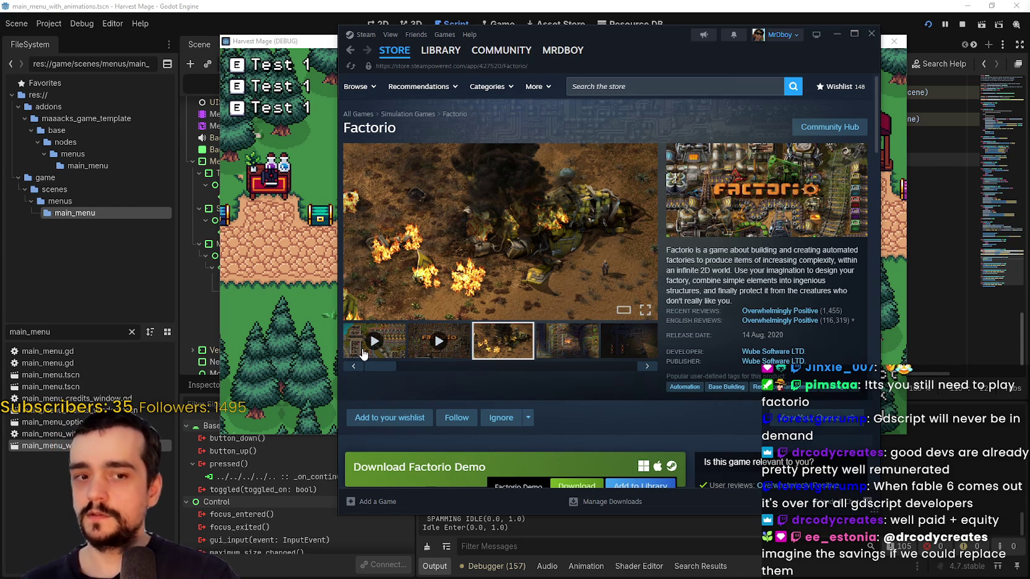
# Play the Factorio trailer fullscreen, skip ahead to the steam engine scene, then exit fullscreen
pyautogui.click(363, 352)
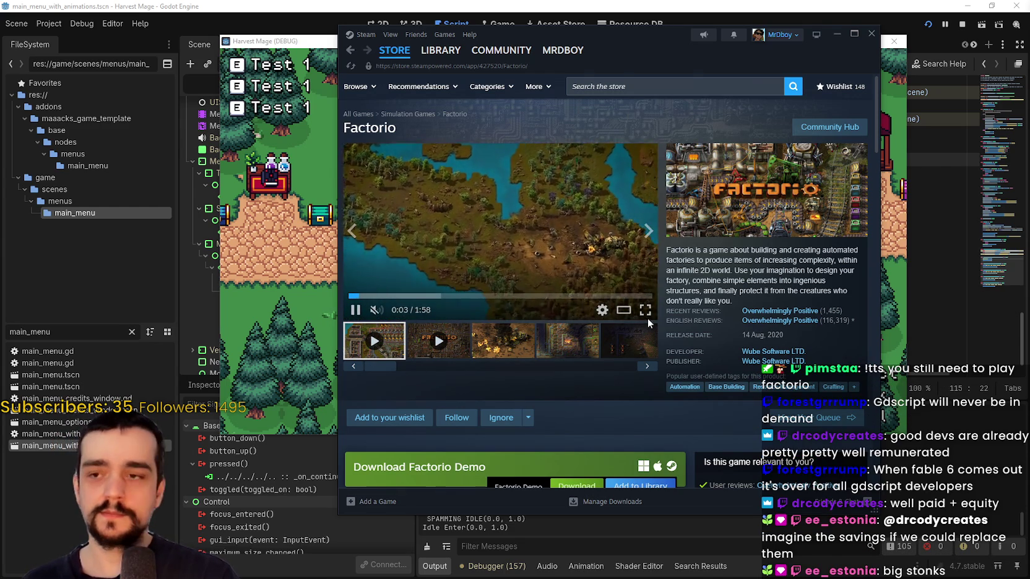
pyautogui.click(646, 310)
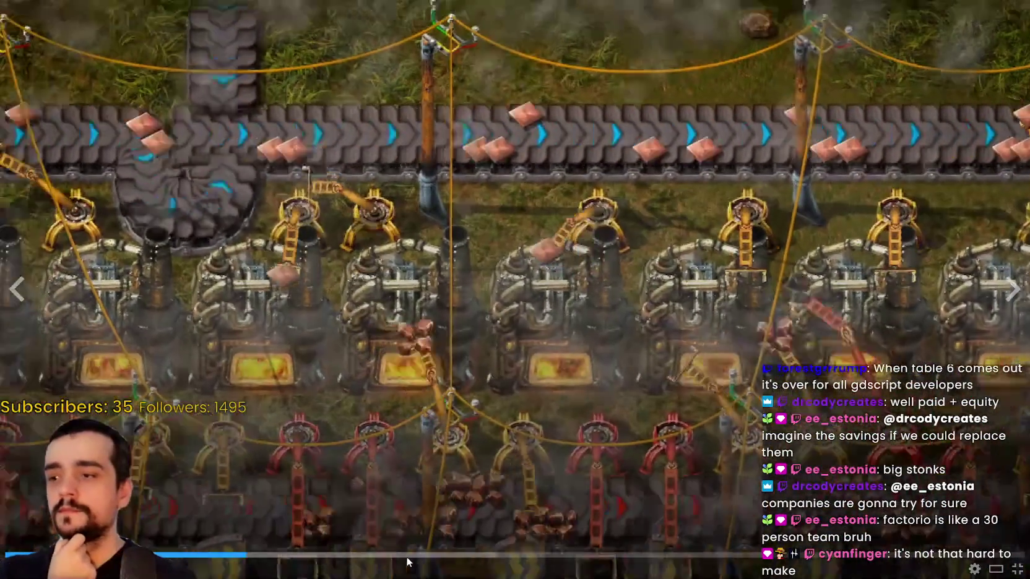
pyautogui.click(406, 555)
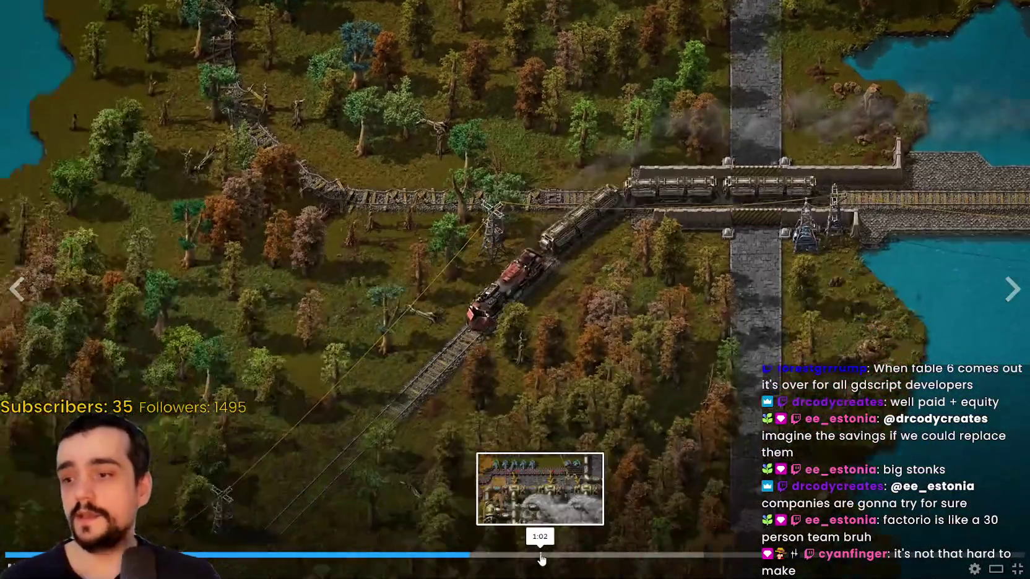
pyautogui.click(542, 555)
pyautogui.click(566, 271)
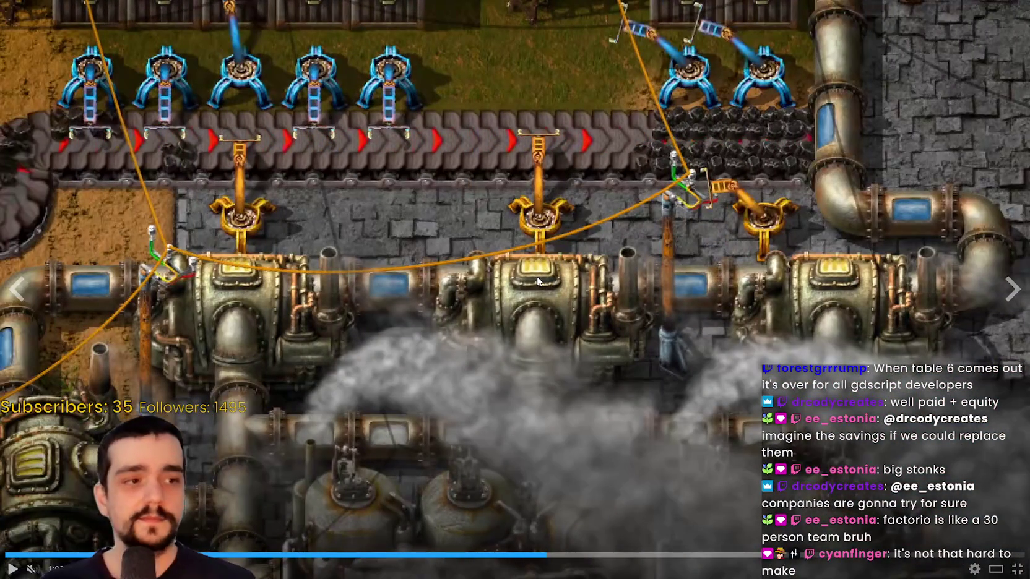
pyautogui.click(532, 277)
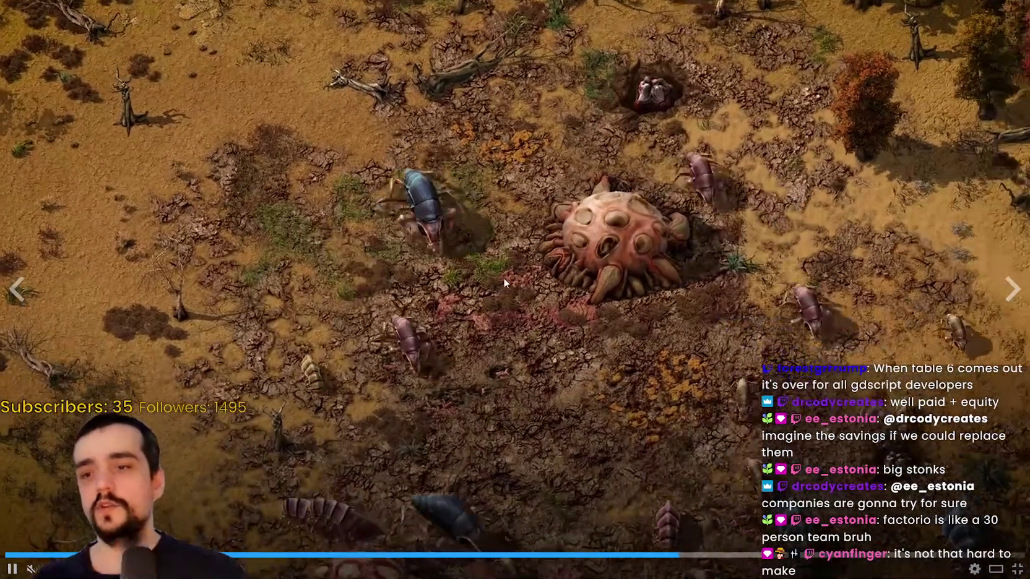
pyautogui.press('Escape')
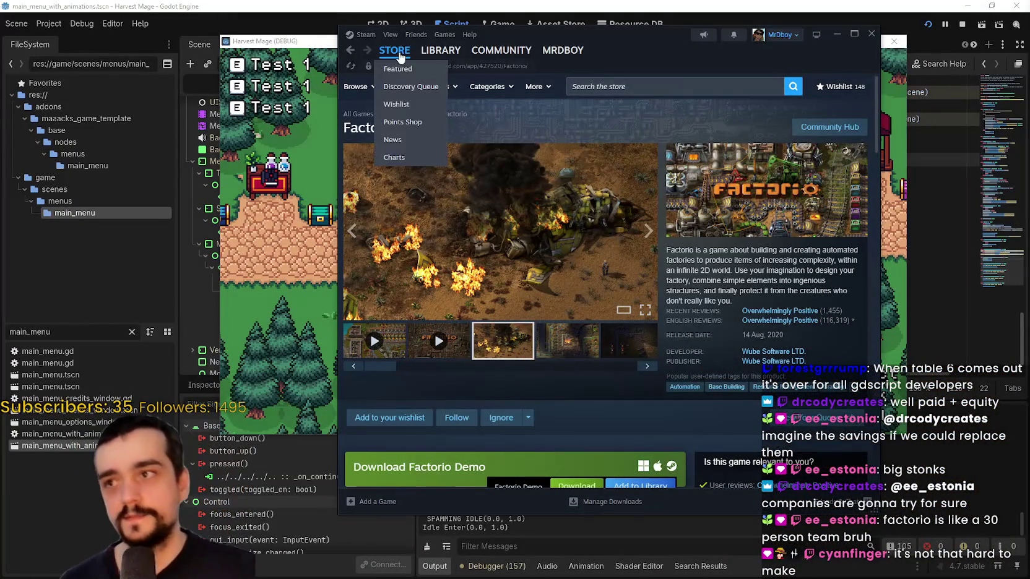
# Close Steam and walk the player down and right along the village path
pyautogui.click(401, 57)
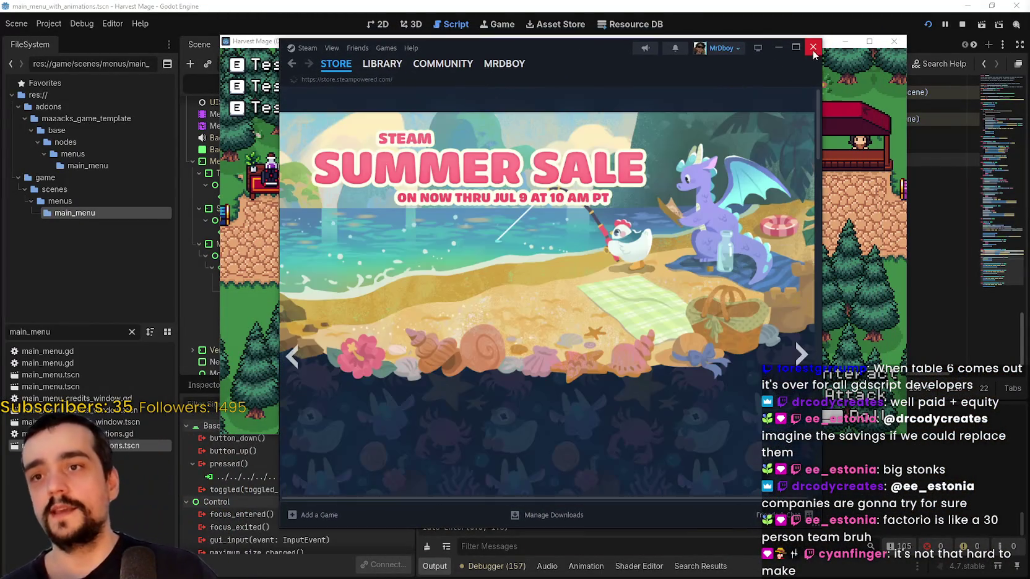
pyautogui.click(874, 43)
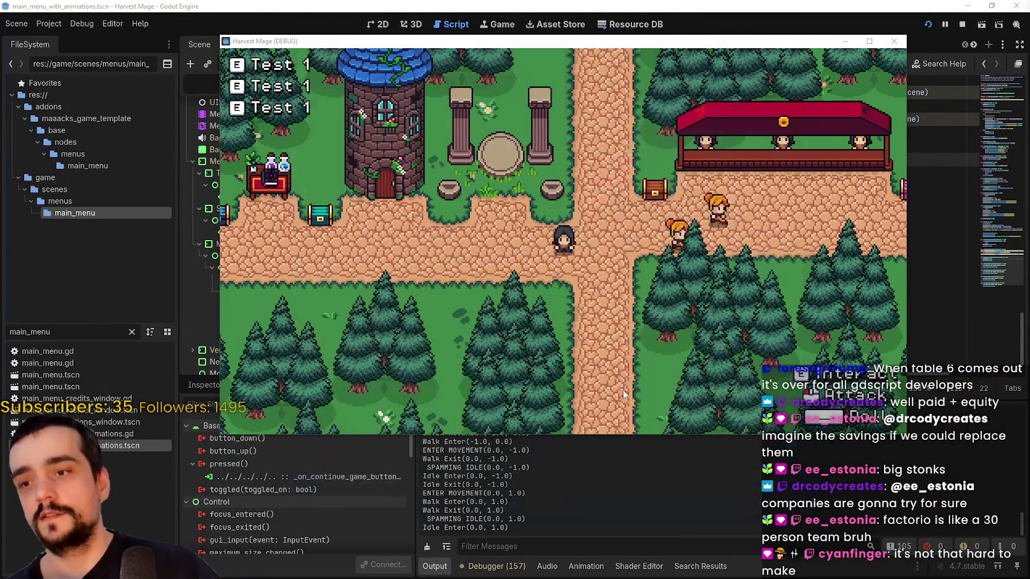
pyautogui.press('s')
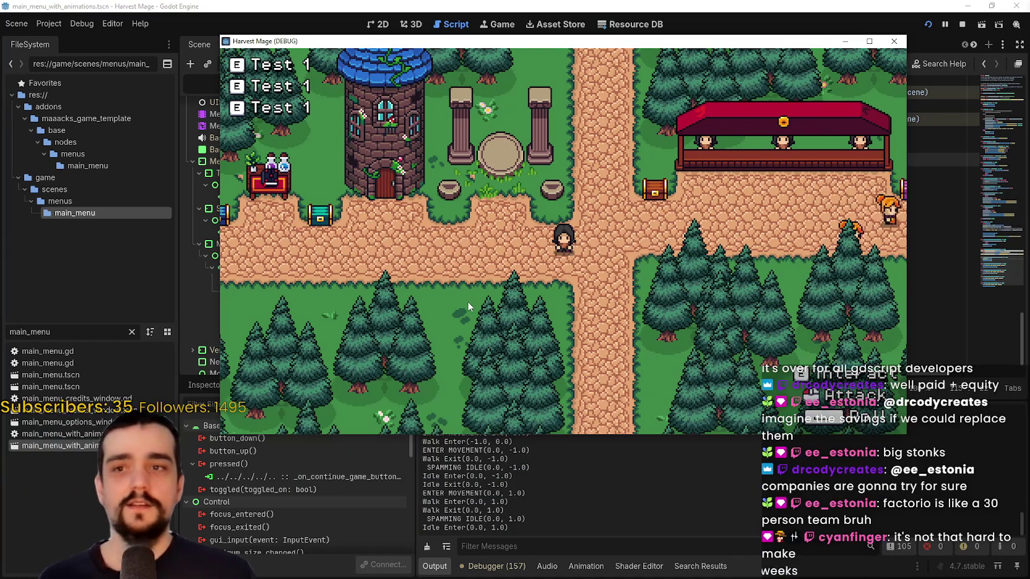
pyautogui.press('d')
pyautogui.press('w')
pyautogui.press('d')
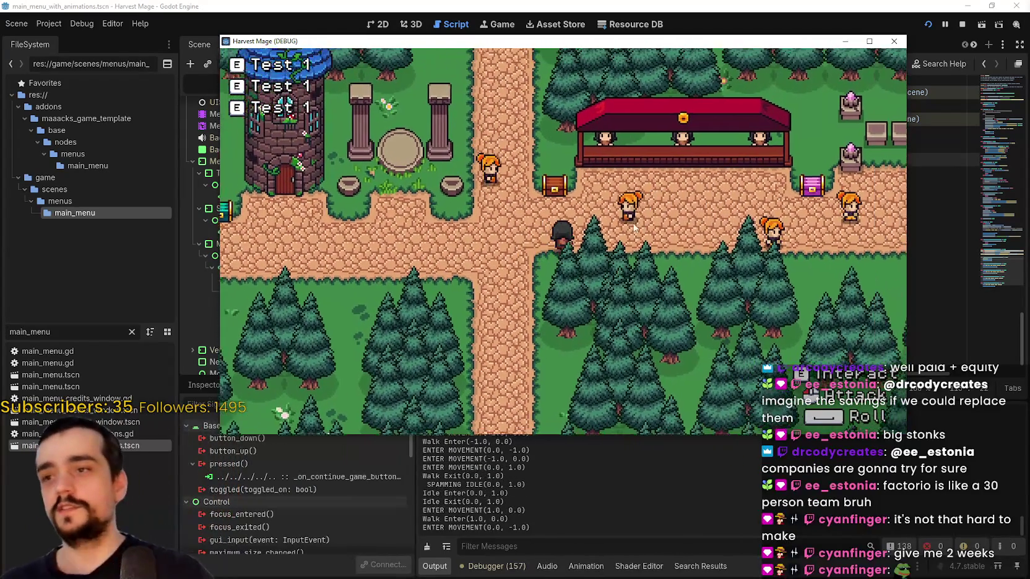
pyautogui.press('d')
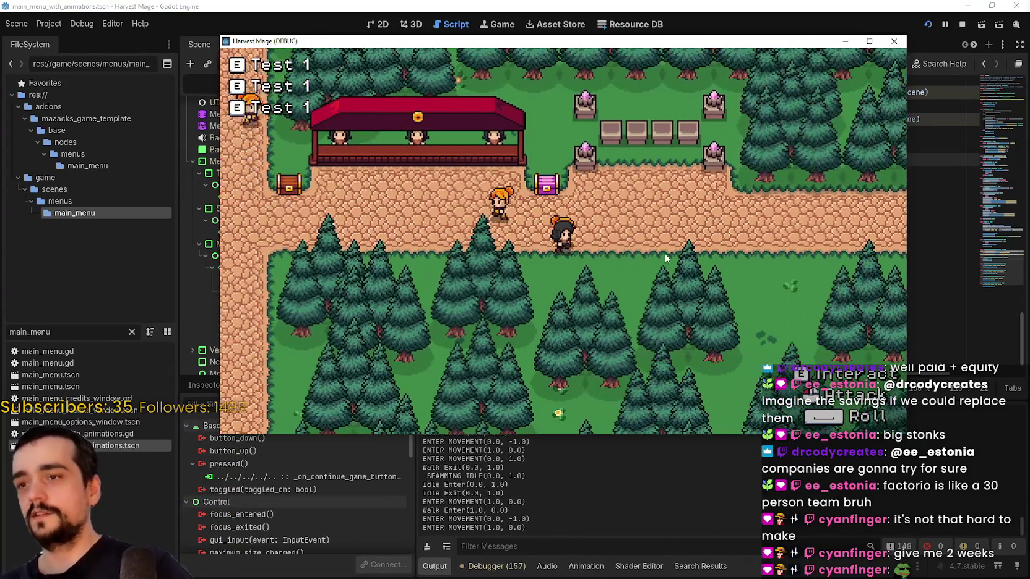
pyautogui.press('d')
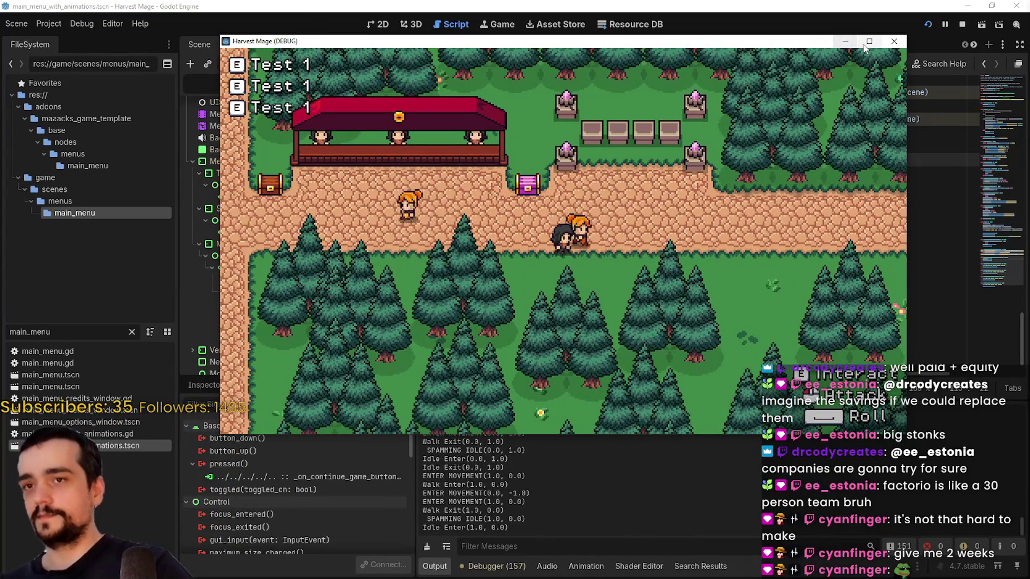
# Maximize the game window and walk the player left past the tower, then up toward the pink chest
pyautogui.click(869, 41)
pyautogui.press('a')
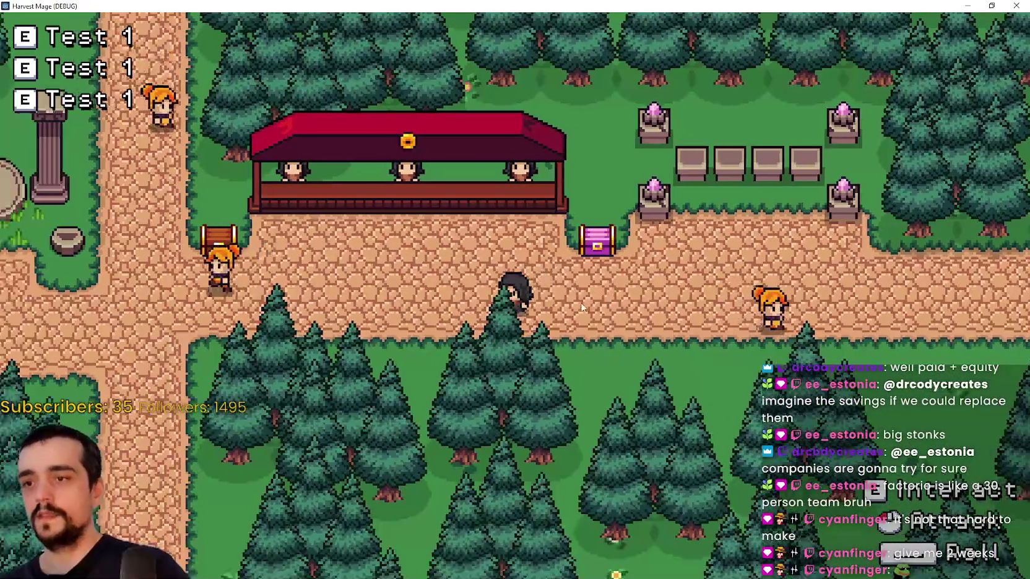
pyautogui.press('a')
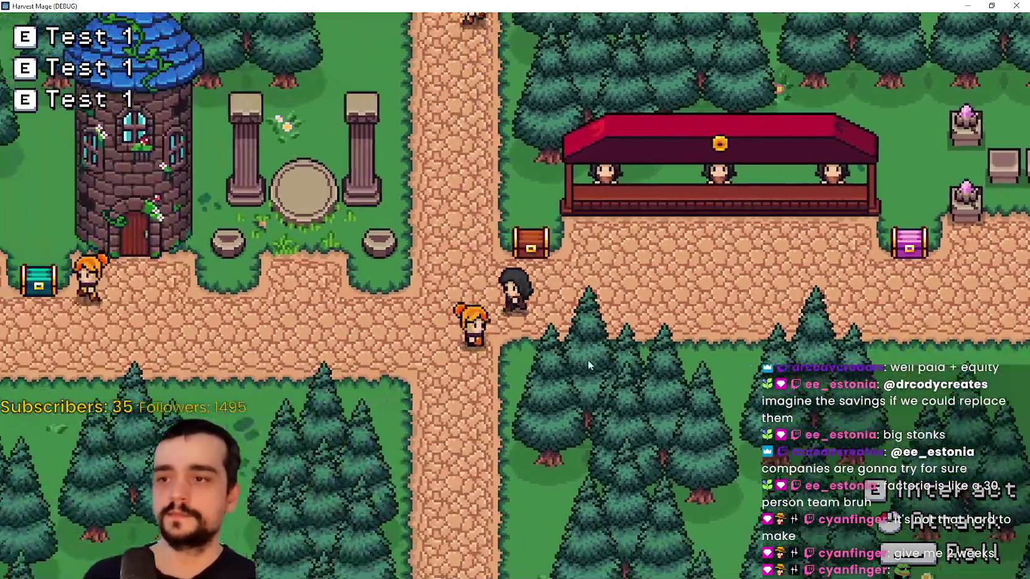
pyautogui.press('a')
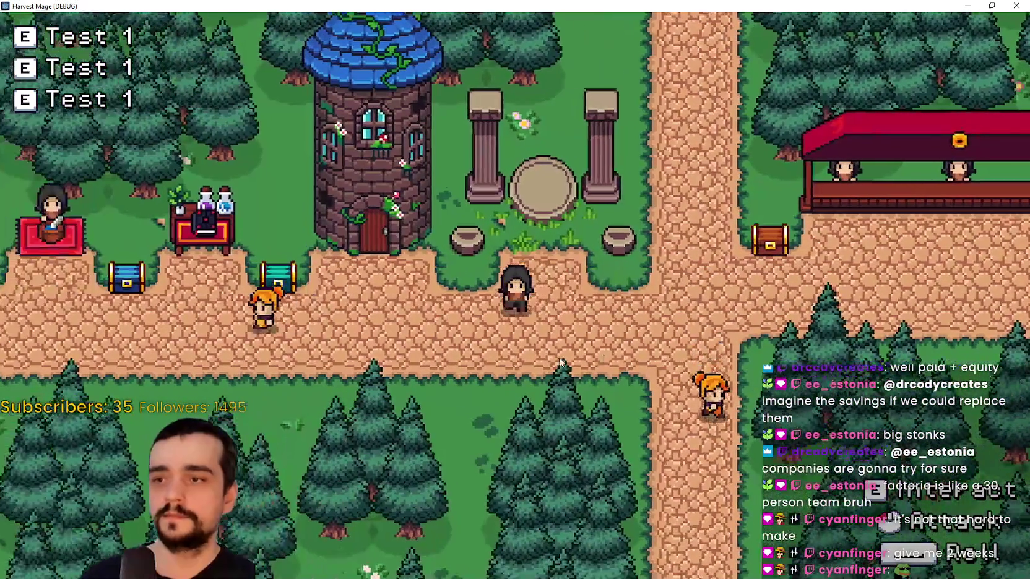
pyautogui.press('d')
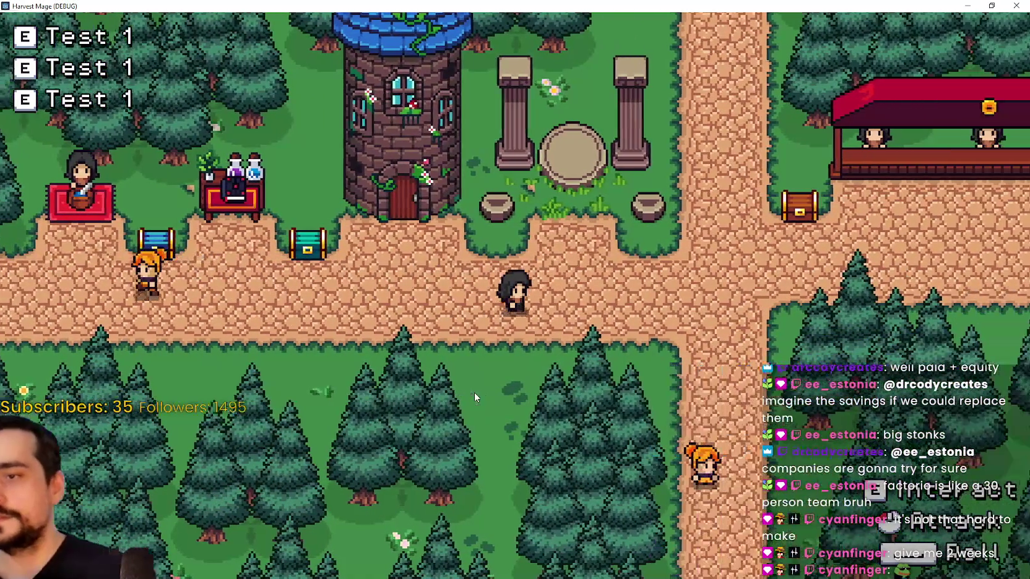
pyautogui.press('d')
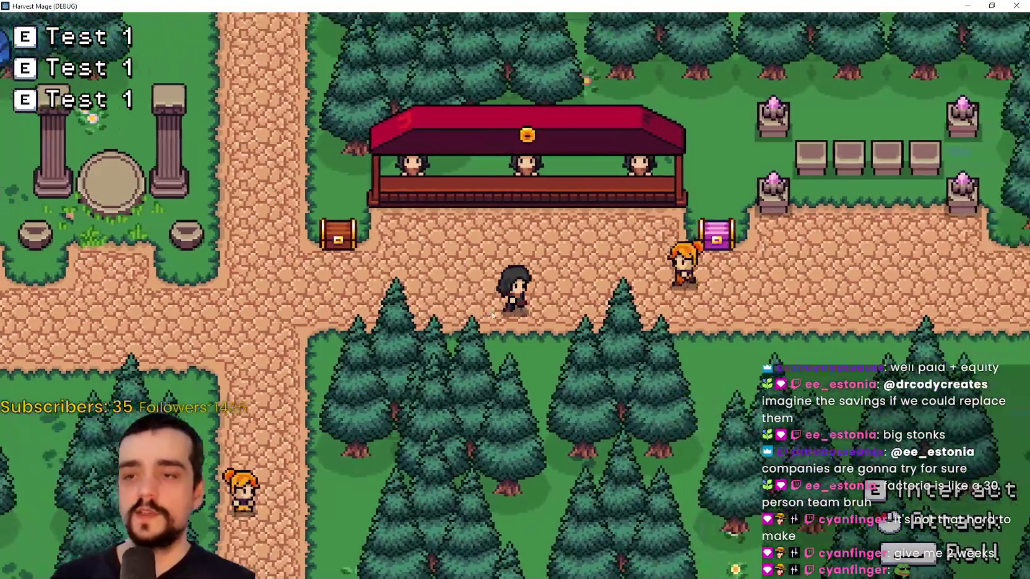
pyautogui.press('w')
# Walk the player into the red market stall, step back below it, then walk away
pyautogui.press('a')
pyautogui.press('w')
pyautogui.press('s')
pyautogui.press('a')
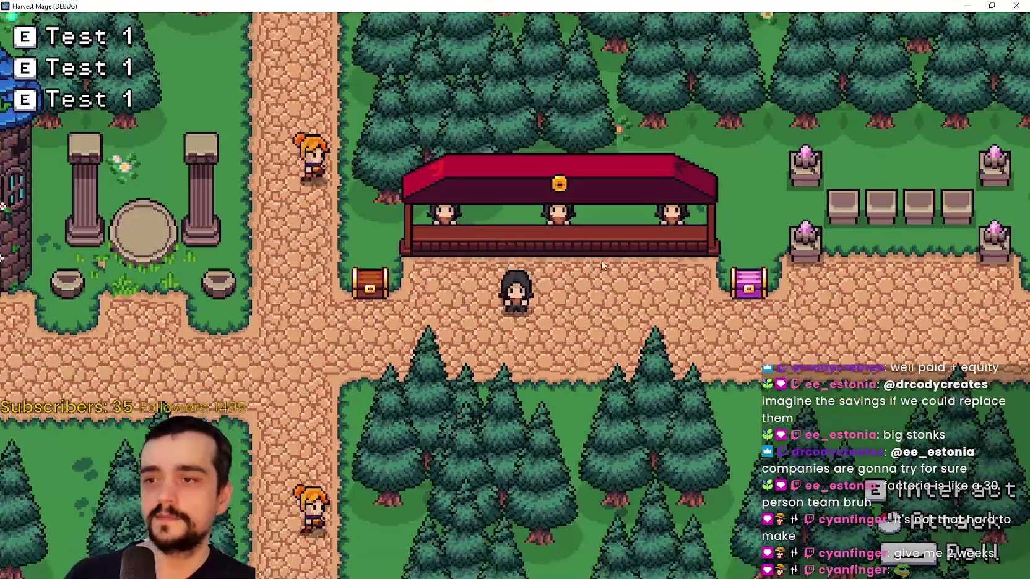
pyautogui.press('w')
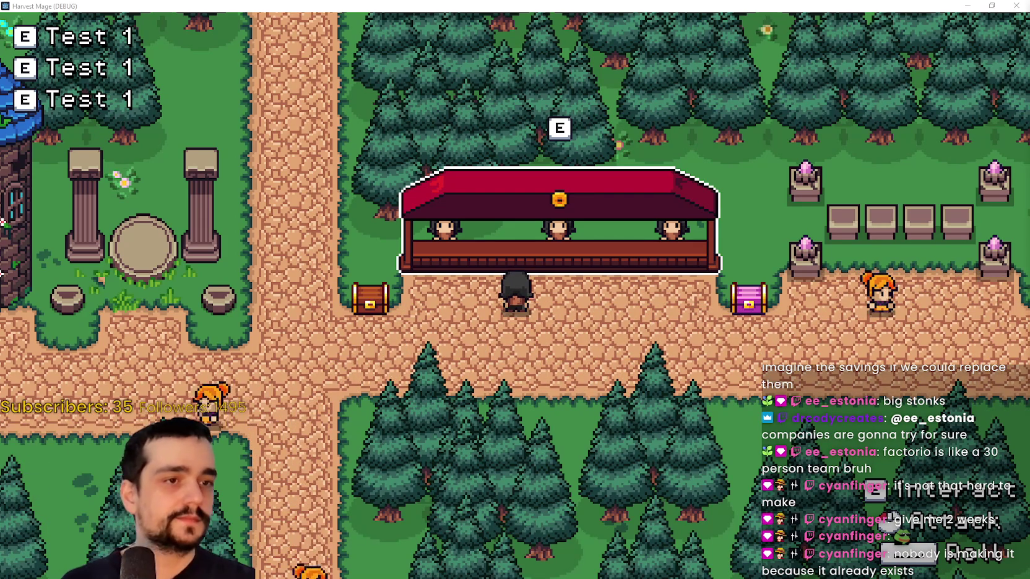
pyautogui.press('s')
pyautogui.press('a')
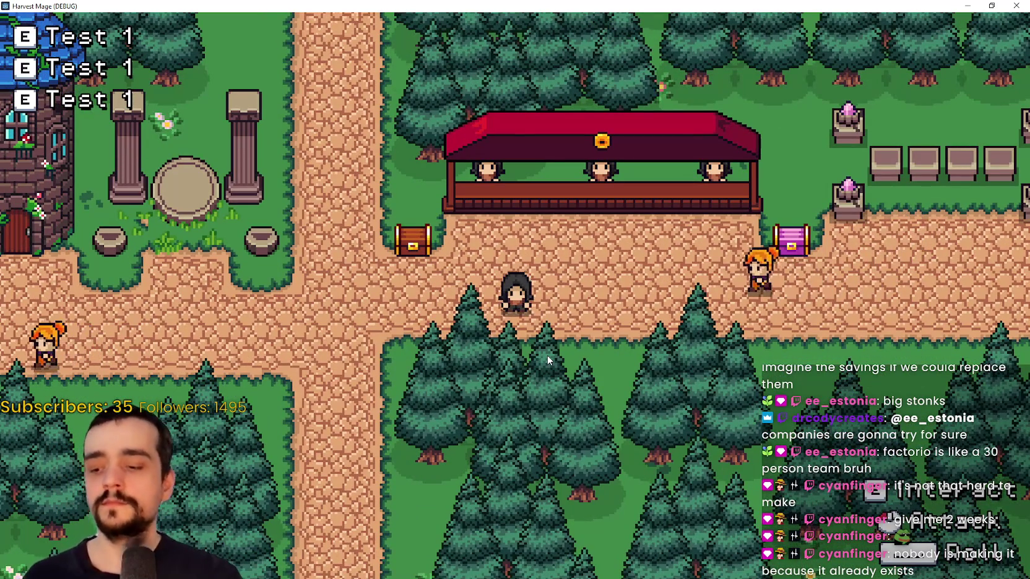
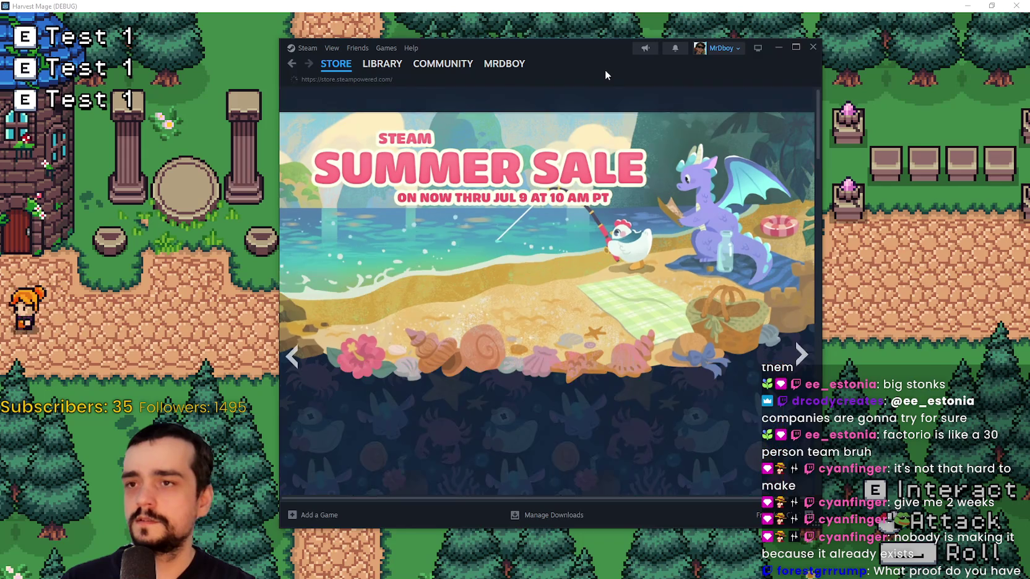
# Search the Steam store for 'Slay' and open the Slay the Spire 2 page, browsing its screenshots
pyautogui.moveTo(605, 69); pyautogui.dragTo(584, 79)
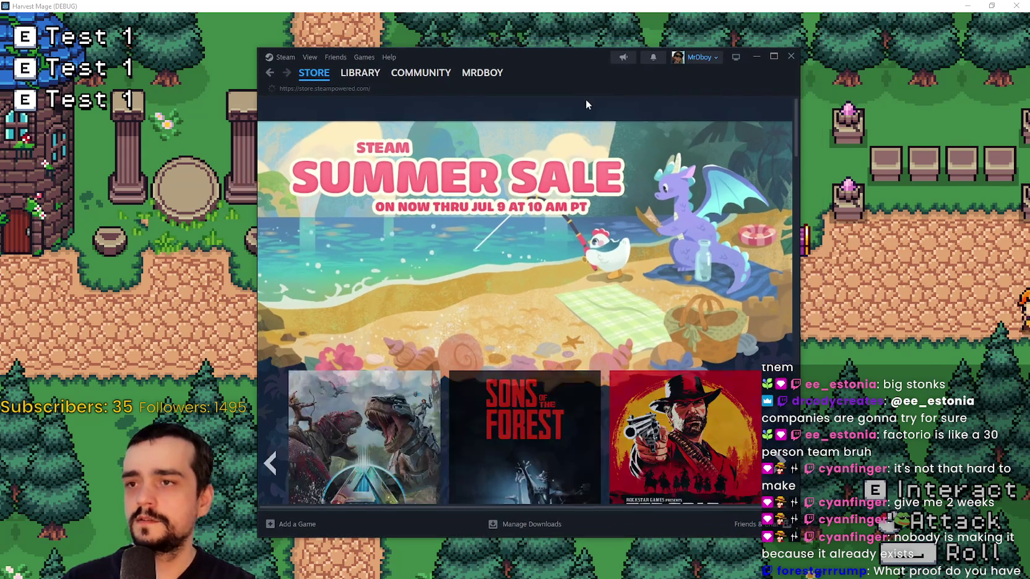
pyautogui.click(587, 109)
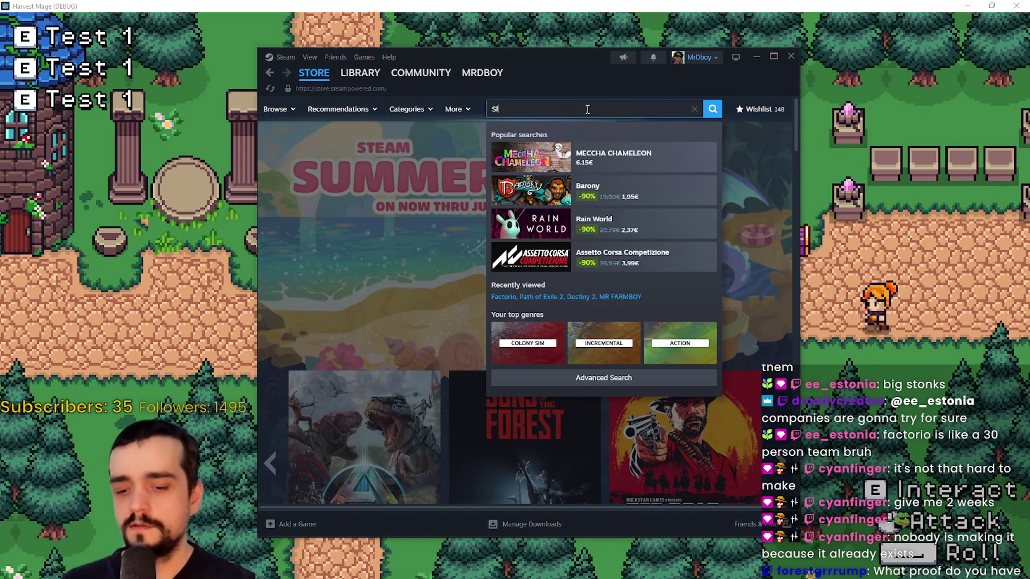
pyautogui.write('ay')
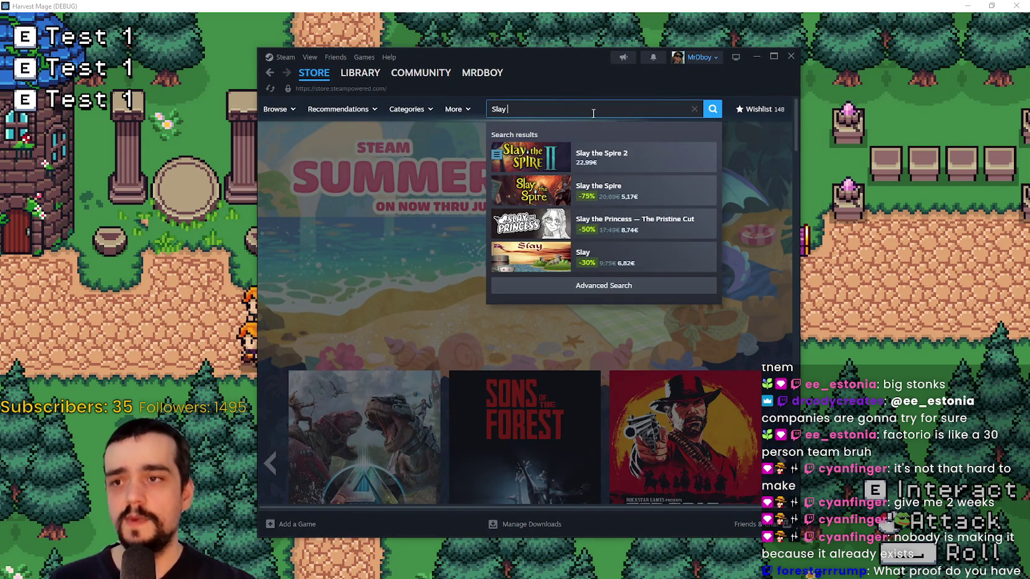
pyautogui.click(619, 156)
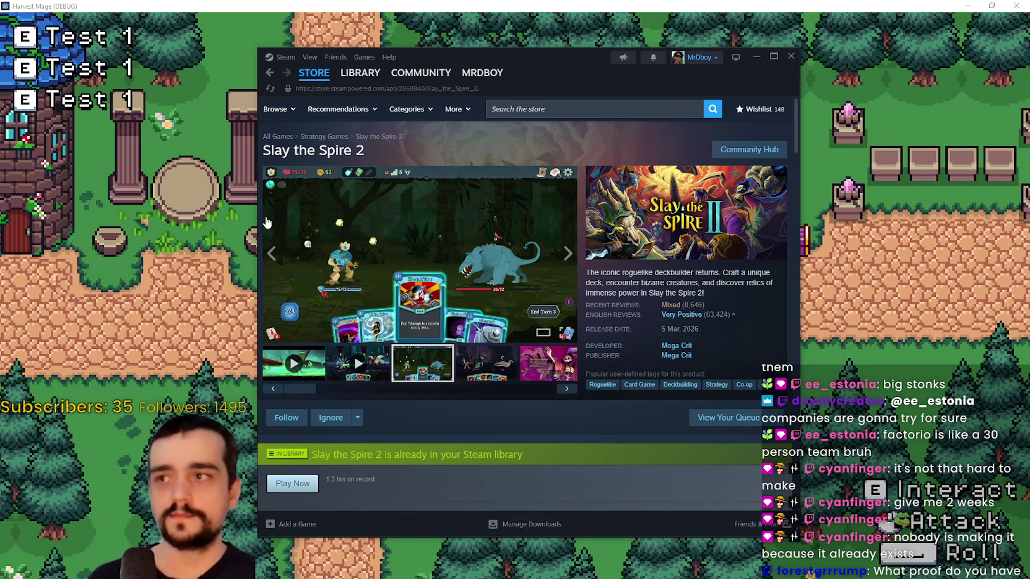
pyautogui.scroll(-1, 749, 362)
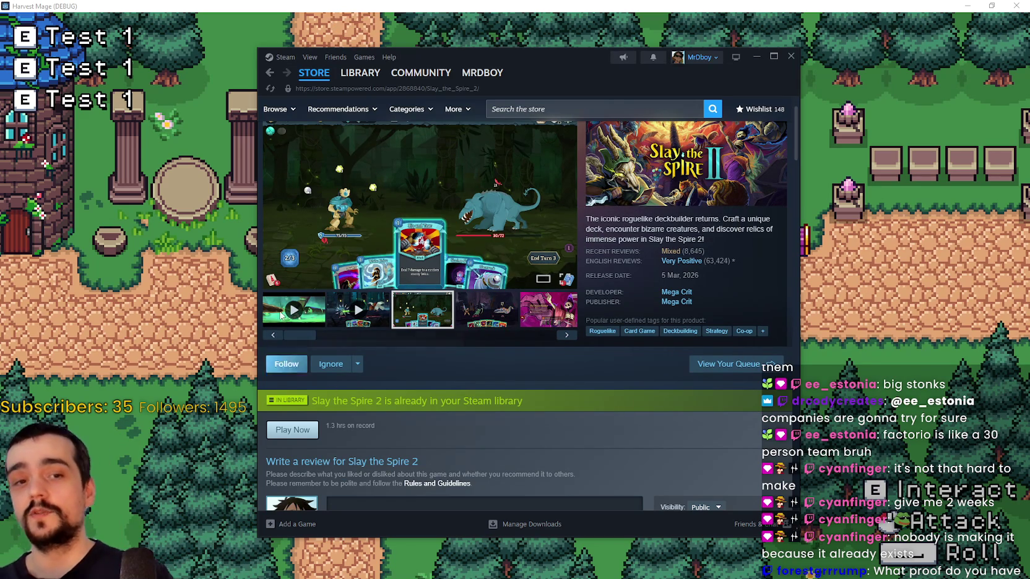
pyautogui.click(474, 328)
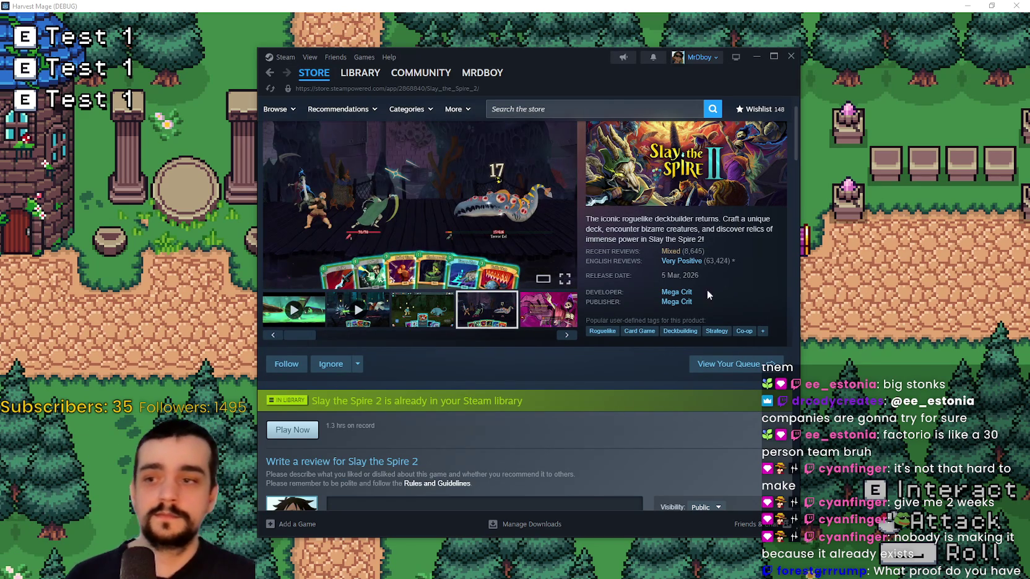
# Browse Mega Crit's developer page, checking upcoming releases and top sellers, then return to the game
pyautogui.click(677, 302)
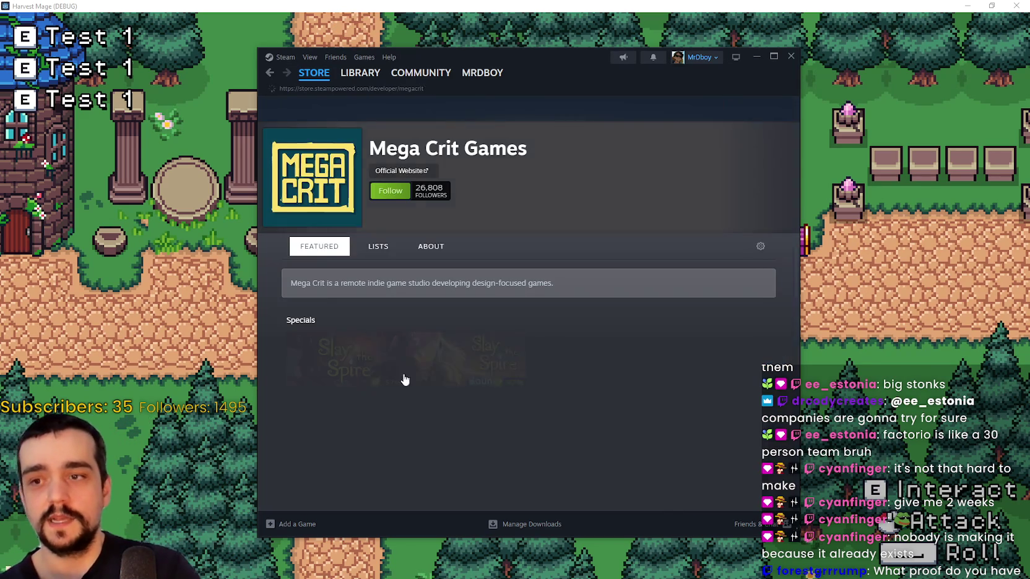
pyautogui.scroll(-8, 491, 361)
pyautogui.scroll(5, 419, 401)
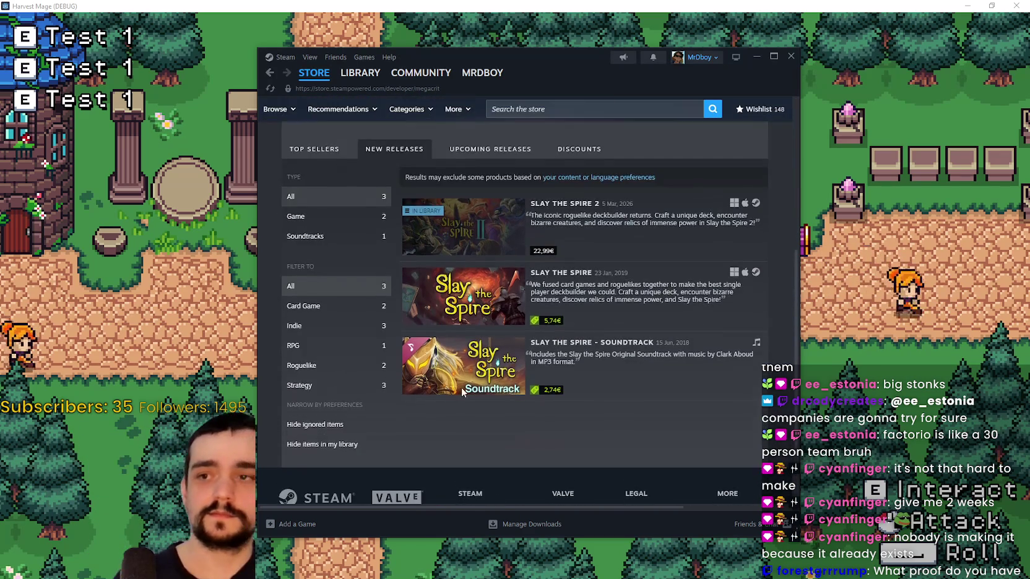
pyautogui.scroll(-2, 465, 296)
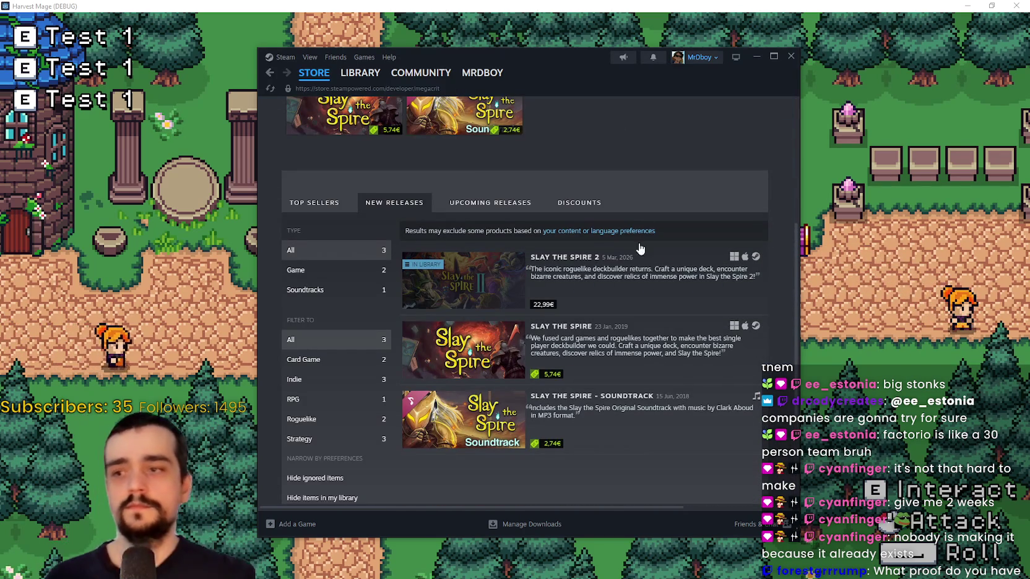
pyautogui.click(521, 207)
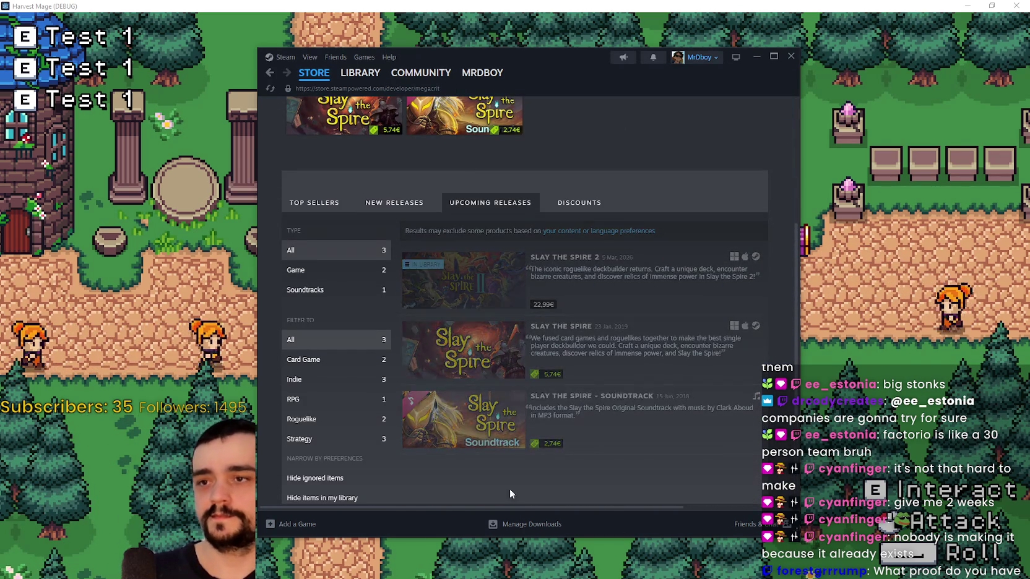
pyautogui.scroll(3, 390, 260)
pyautogui.click(325, 312)
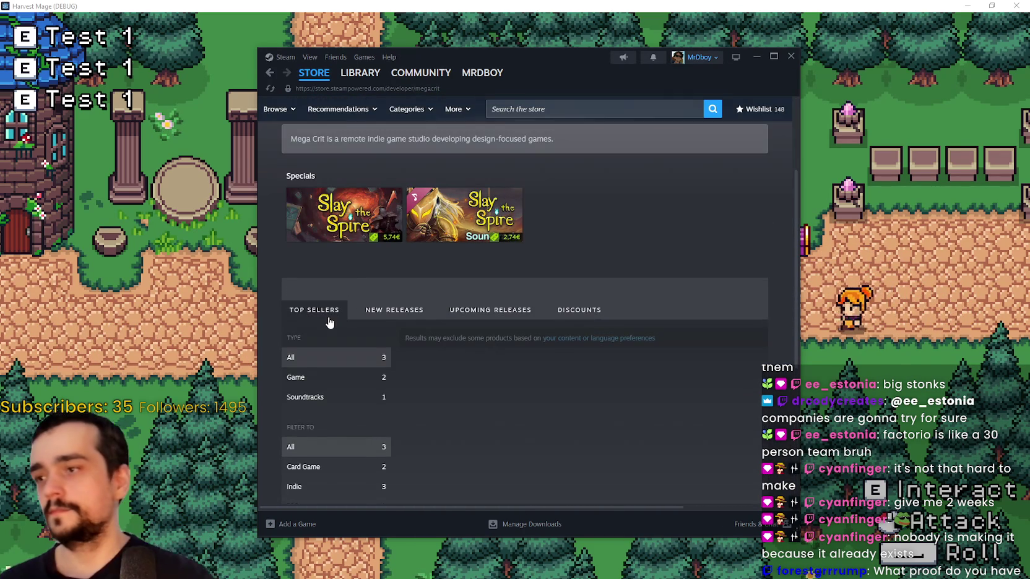
pyautogui.scroll(-3, 372, 309)
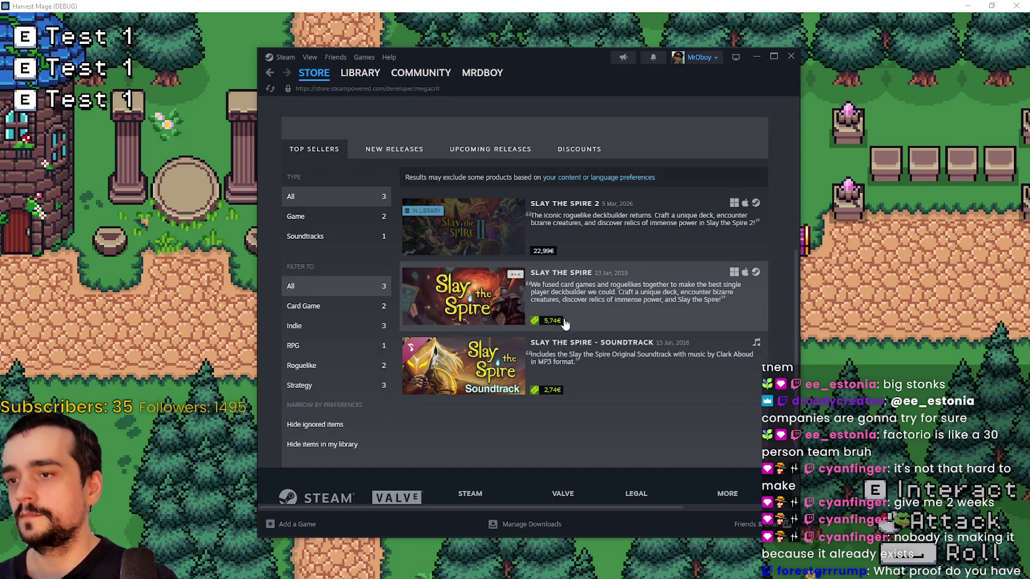
pyautogui.scroll(2, 464, 346)
pyautogui.moveTo(469, 386)
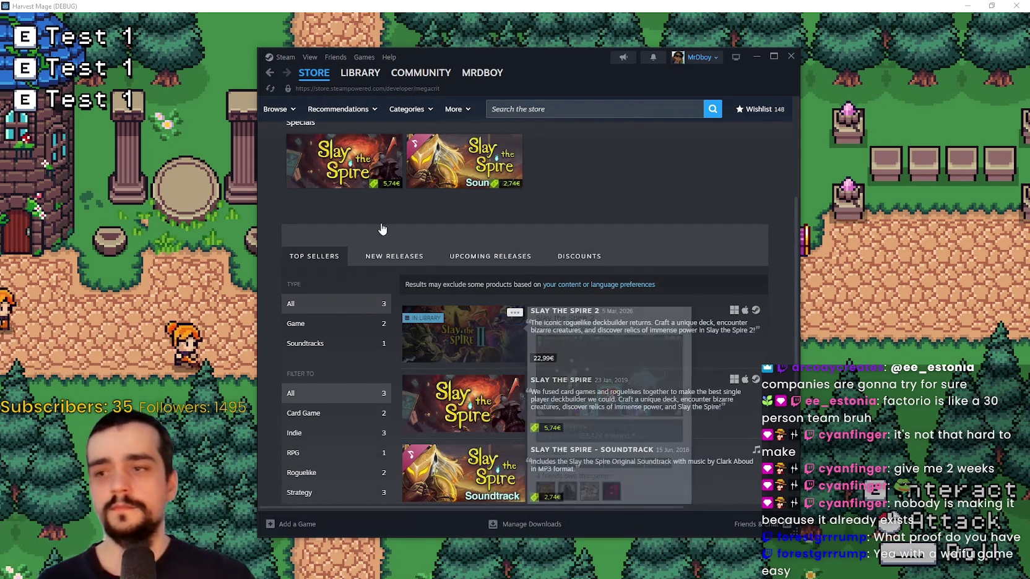
pyautogui.click(160, 187)
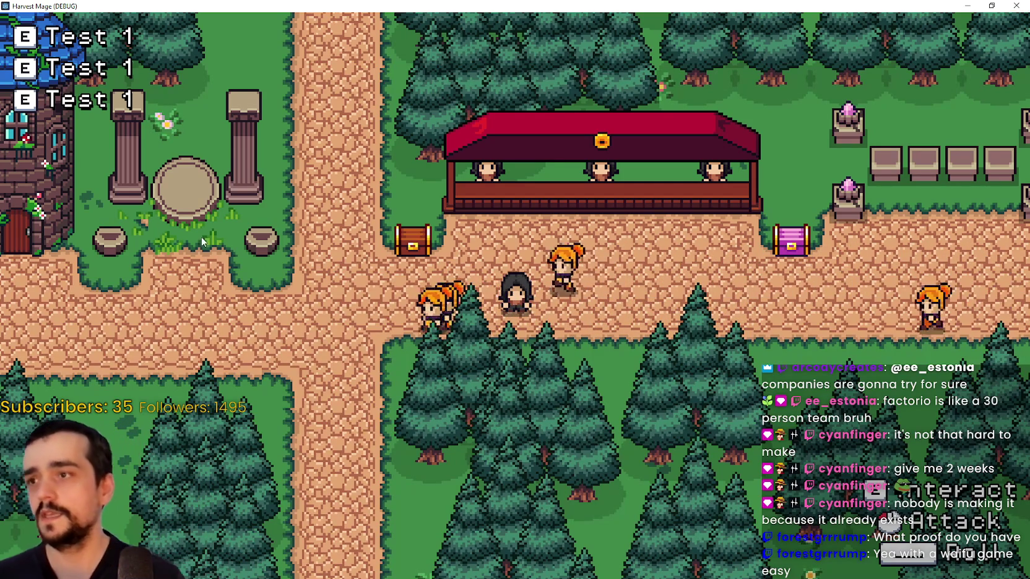
# Walk the player along the village path and up to the pavilion
pyautogui.press('d')
pyautogui.press('s')
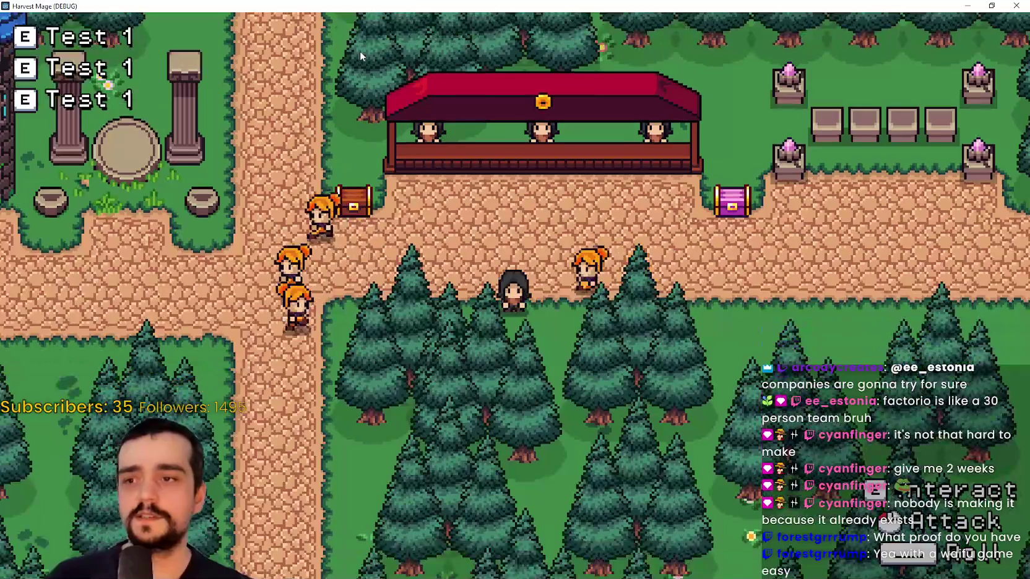
pyautogui.press('a')
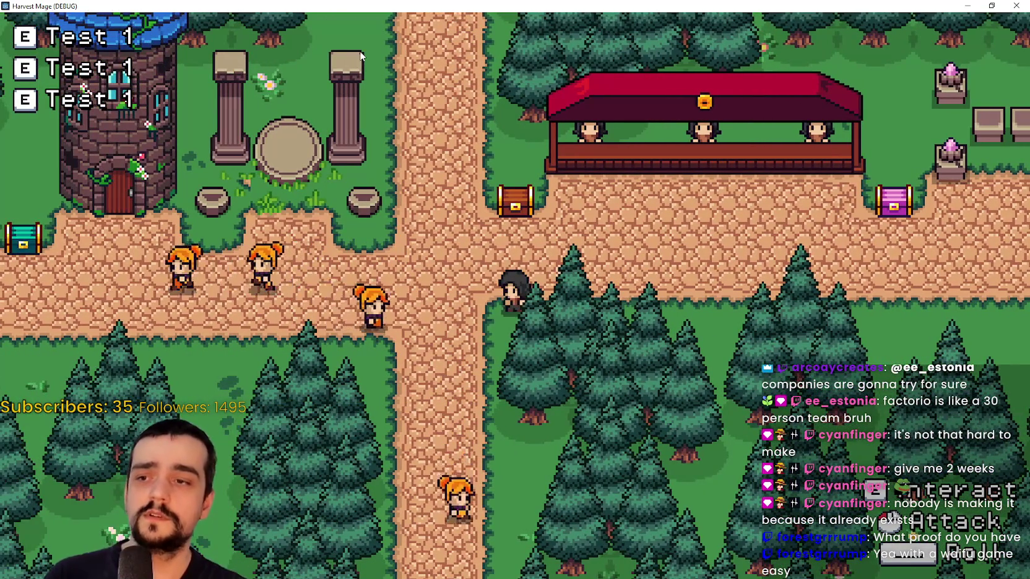
pyautogui.press('d')
pyautogui.press('s')
pyautogui.press('s')
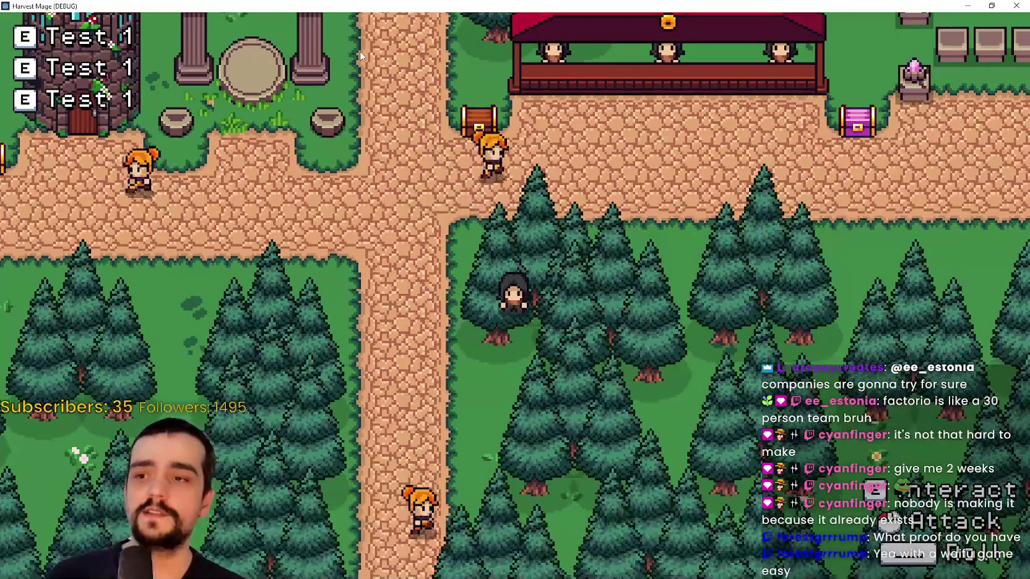
pyautogui.press('w')
pyautogui.press('d')
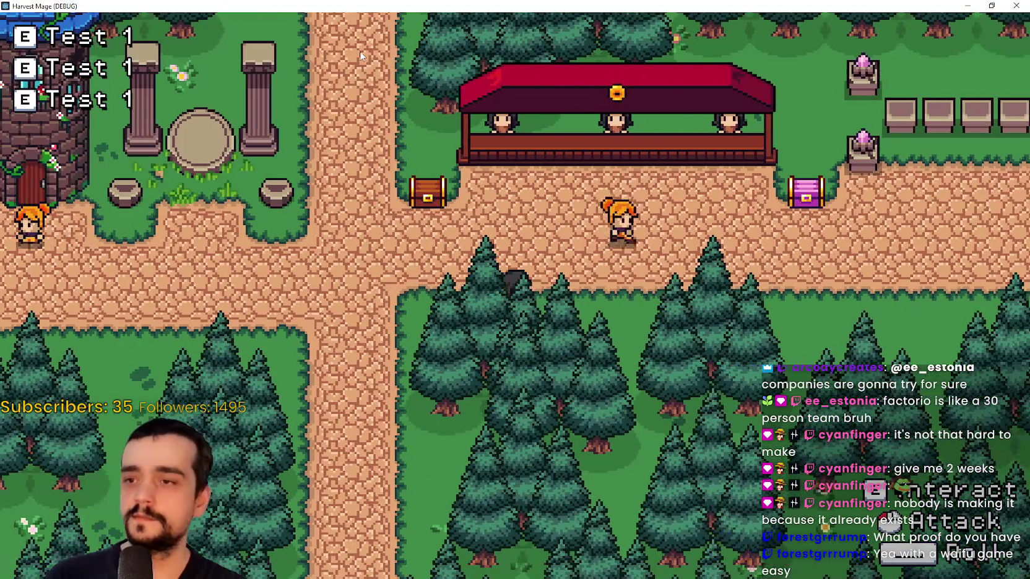
pyautogui.press('w')
pyautogui.press('a')
pyautogui.press('d')
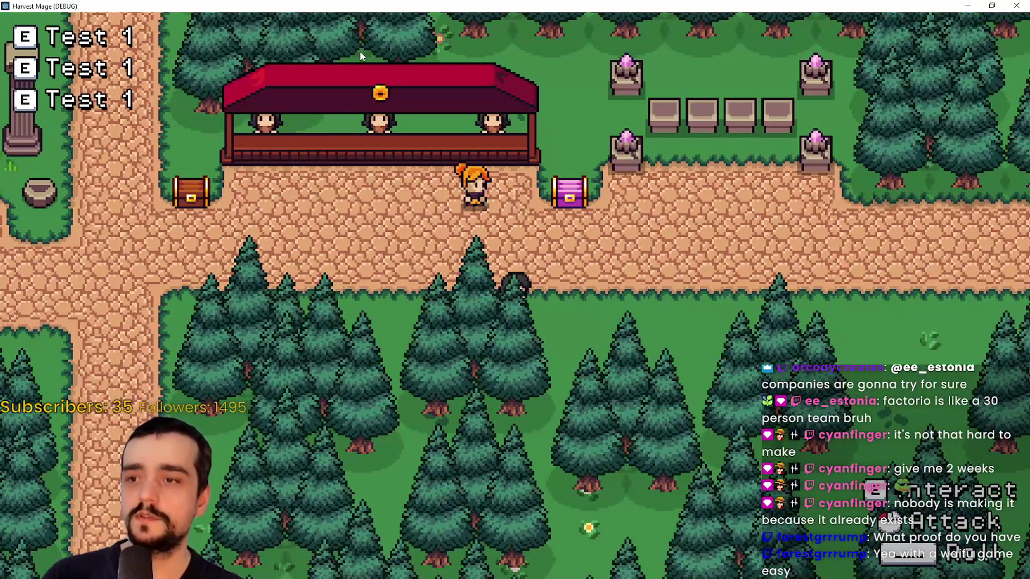
pyautogui.press('w')
pyautogui.press('a')
pyautogui.press('w')
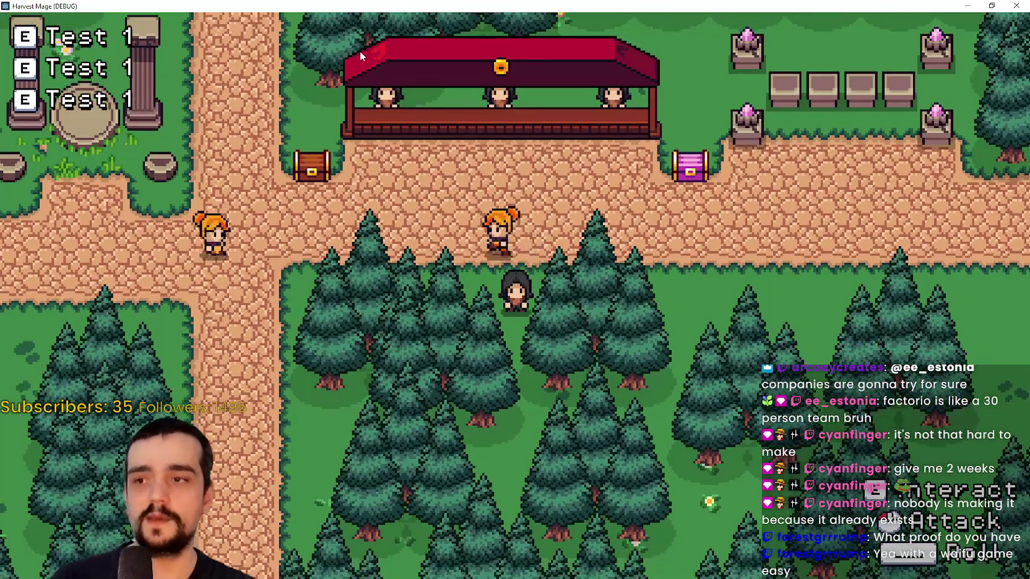
pyautogui.press('w')
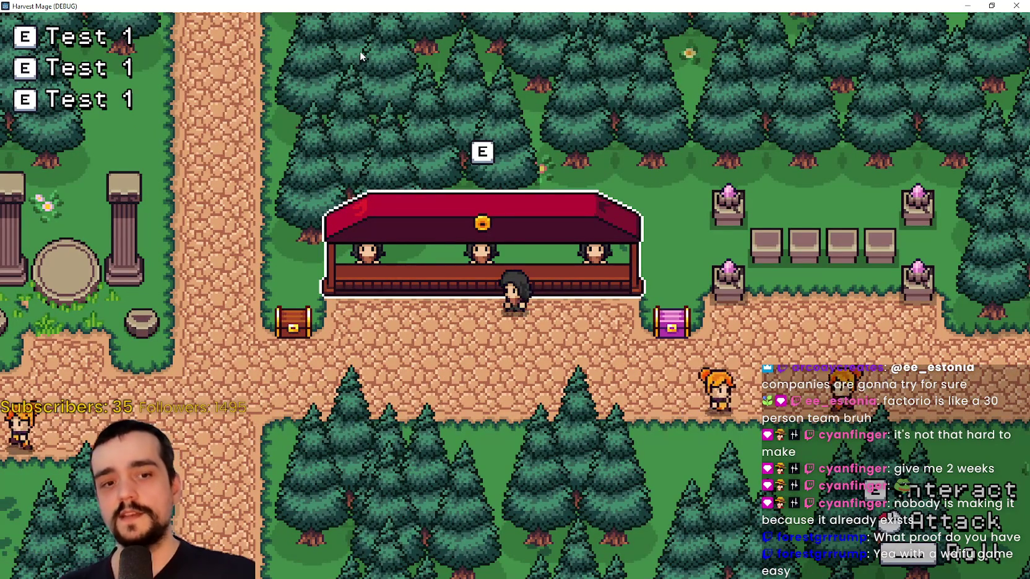
# Walk over to the pink chest, head left toward the tower, and close the game
pyautogui.press('s')
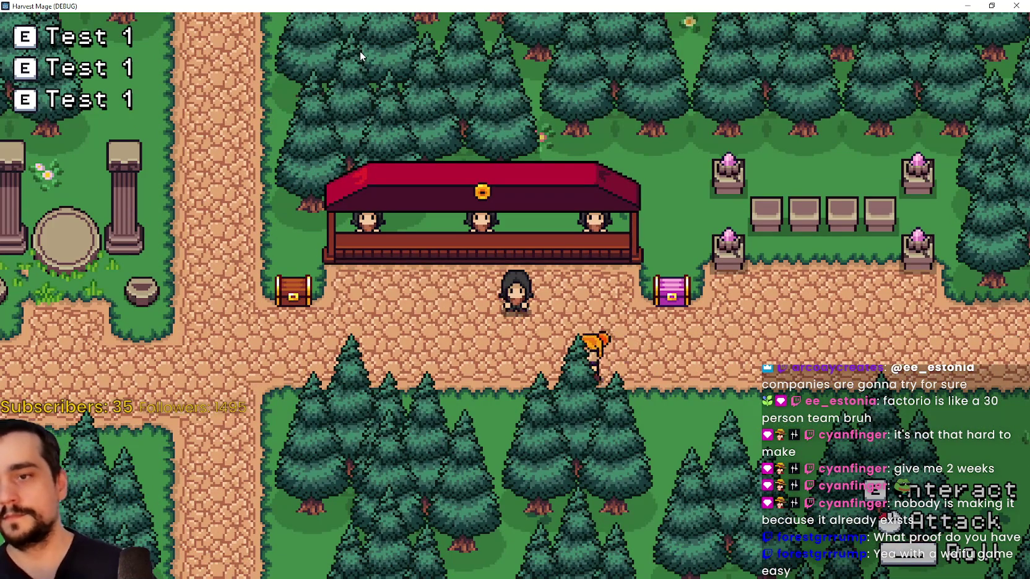
pyautogui.press('d')
pyautogui.press('w')
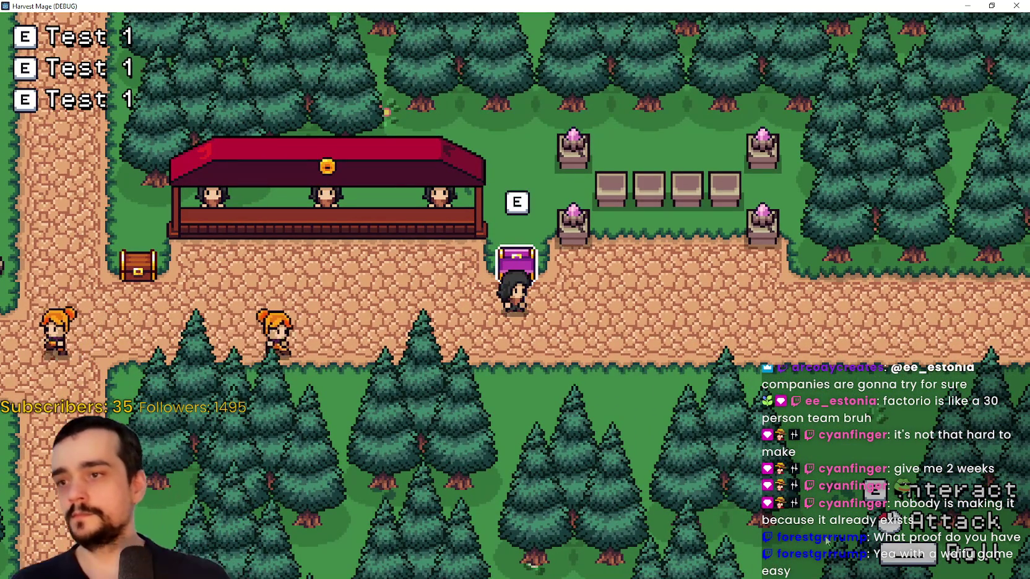
pyautogui.press('a')
pyautogui.press('s')
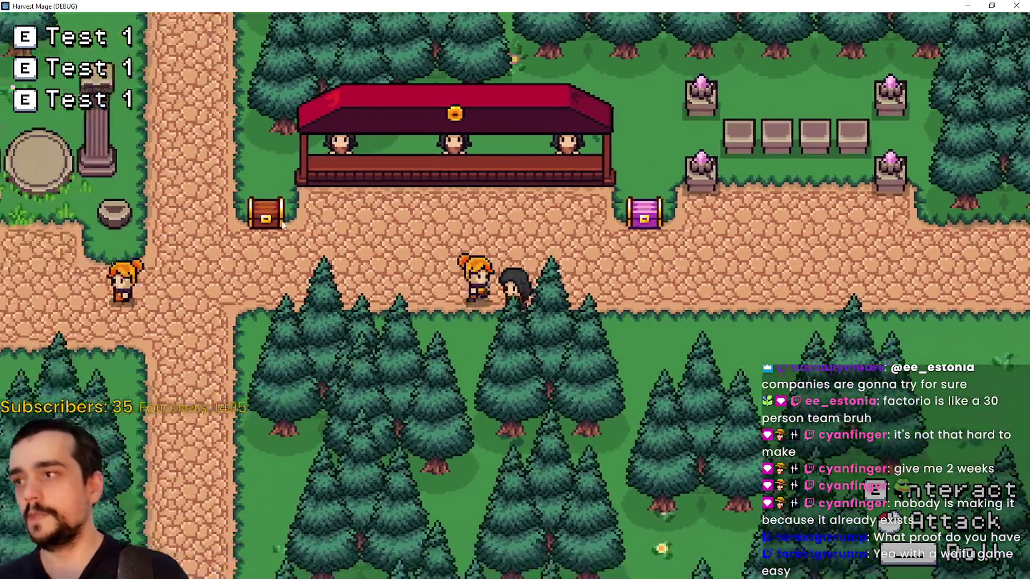
pyautogui.press('a')
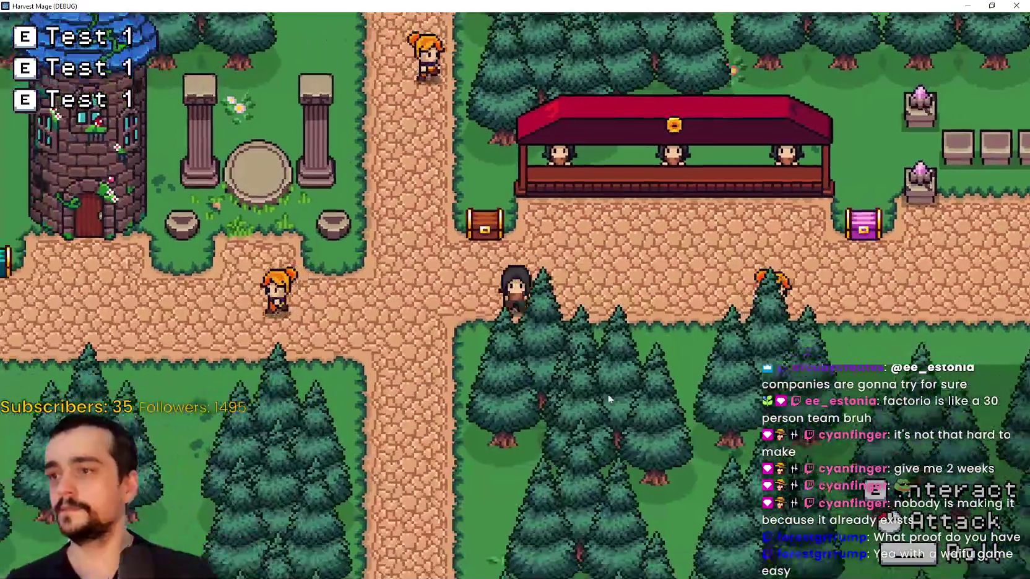
pyautogui.hotkey('alt', 'F4')
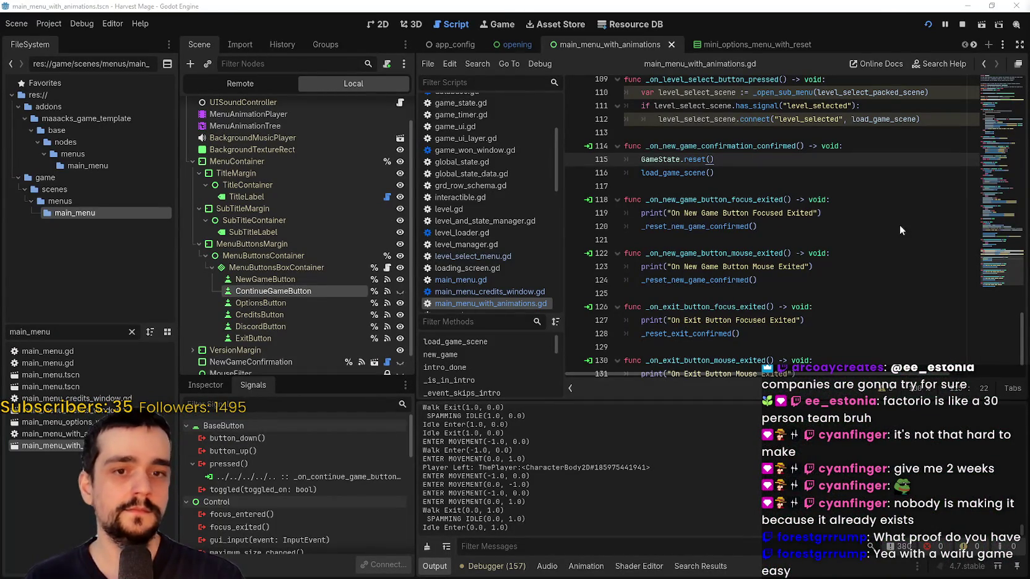
pyautogui.click(762, 188)
pyautogui.scroll(1, 719, 159)
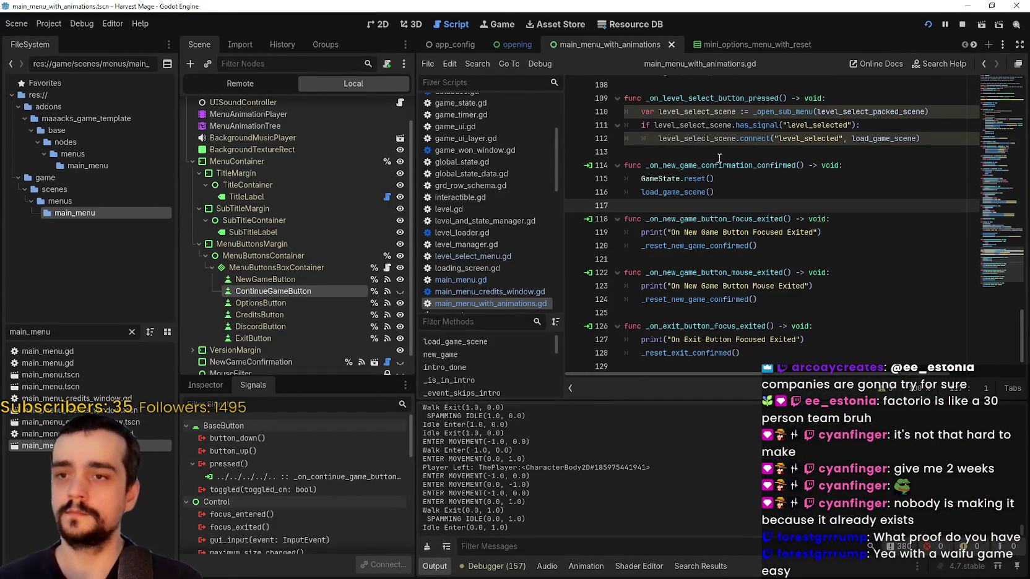
pyautogui.click(719, 154)
pyautogui.scroll(4, 718, 159)
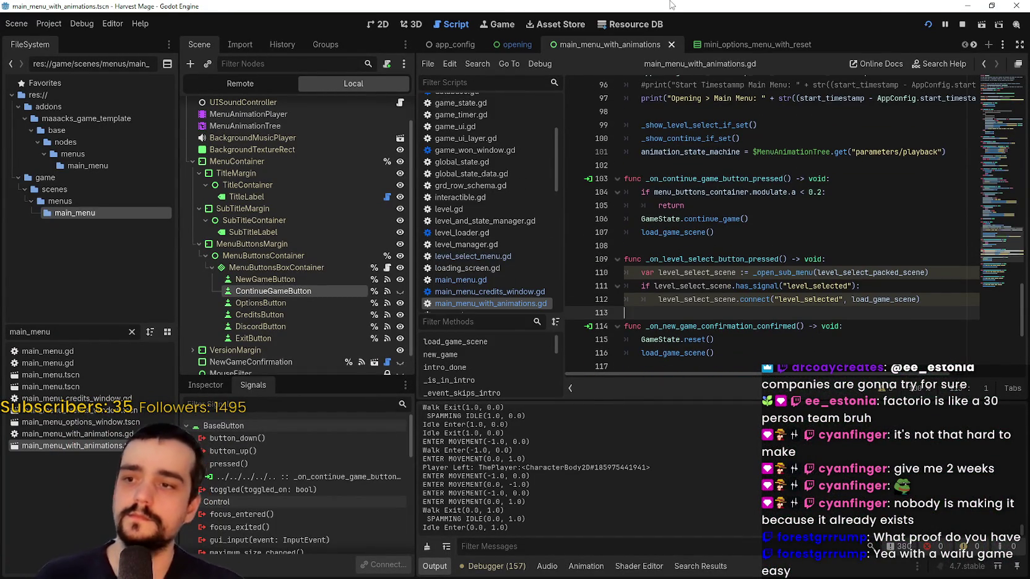
pyautogui.moveTo(632, 402)
pyautogui.mouseDown()
pyautogui.moveTo(644, 455)
pyautogui.moveTo(663, 403)
pyautogui.mouseUp()
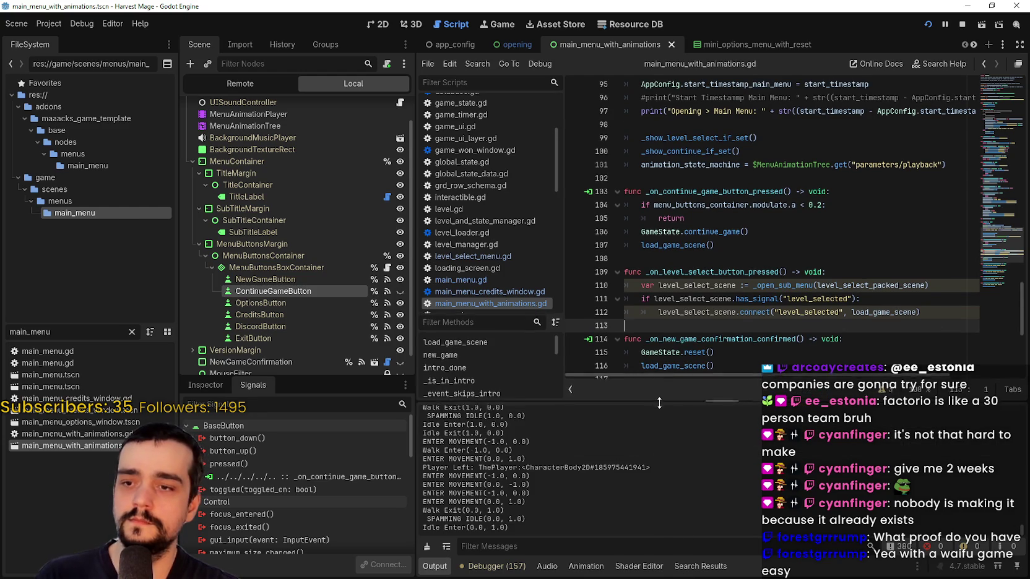
pyautogui.scroll(-2, 679, 297)
pyautogui.click(684, 286)
pyautogui.click(663, 243)
pyautogui.click(654, 176)
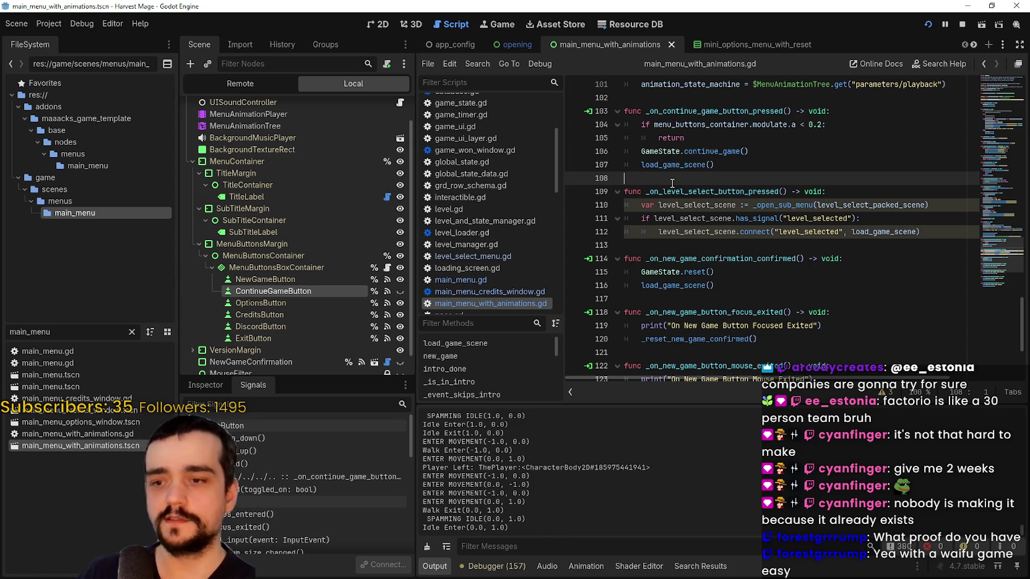
pyautogui.click(712, 245)
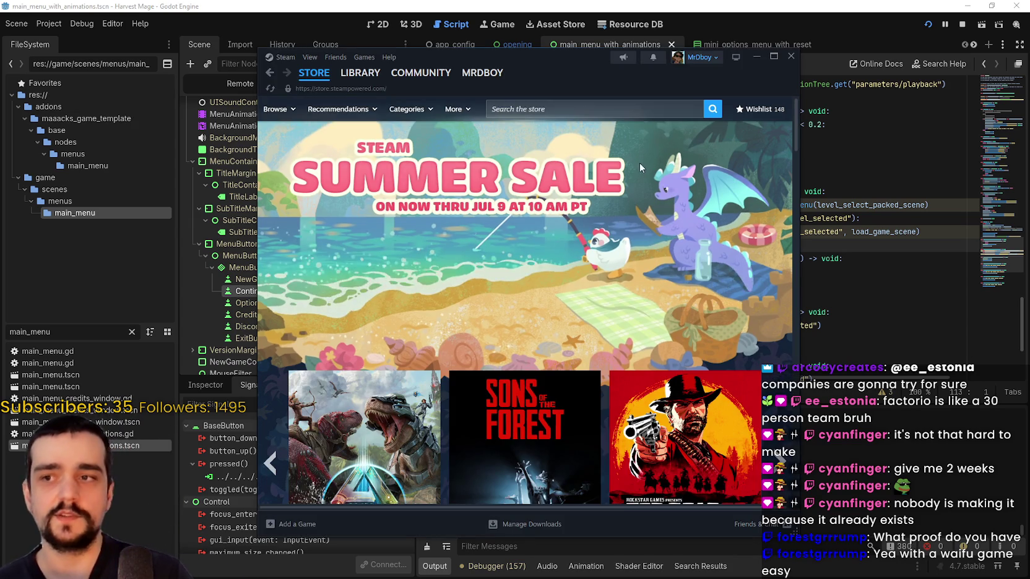
pyautogui.click(591, 106)
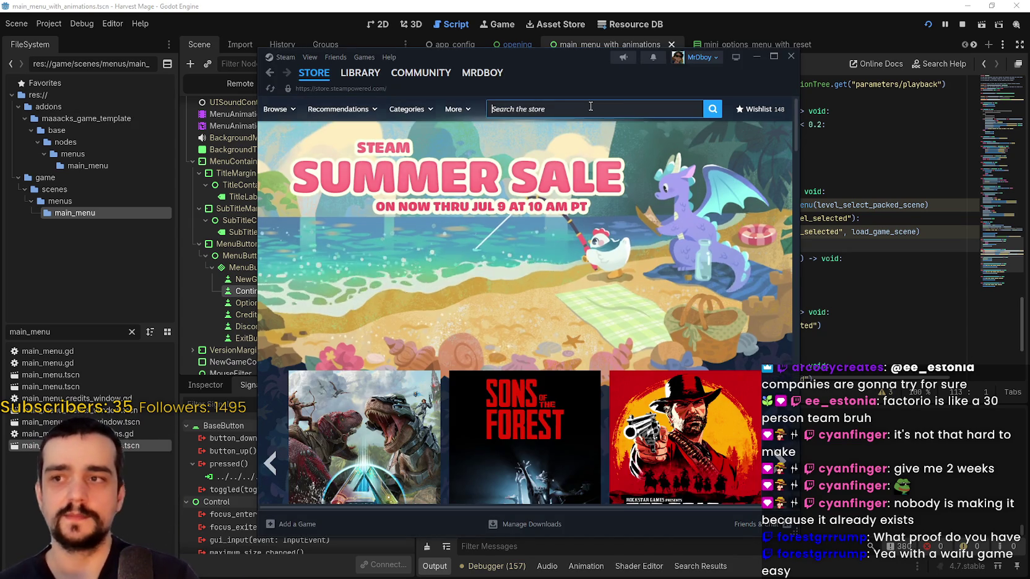
# Search the store for 'RR FARMBOY', open the MR FARMBOY page, and view its screenshots enlarged
pyautogui.write('RR FARMBOY')
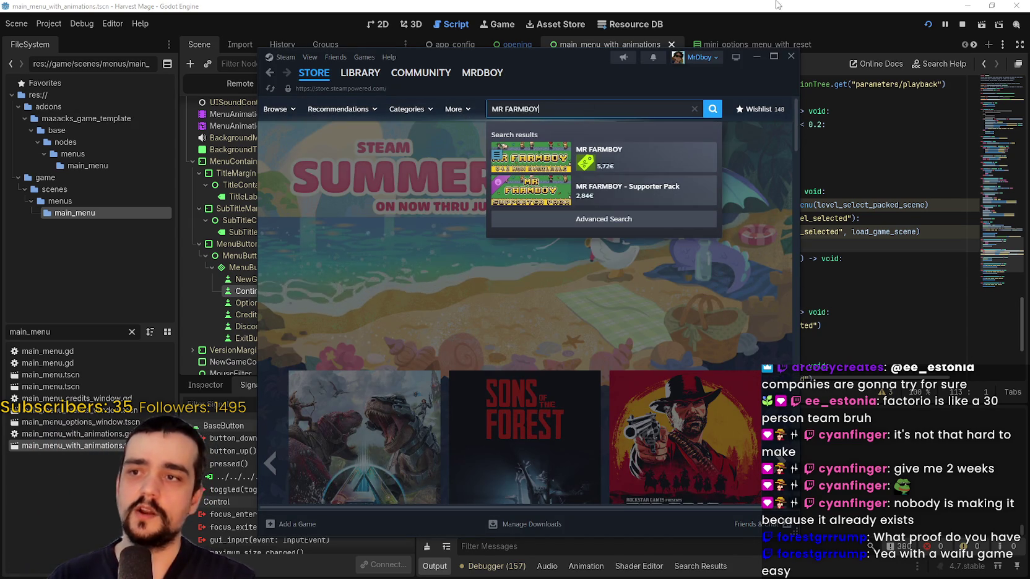
pyautogui.click(619, 156)
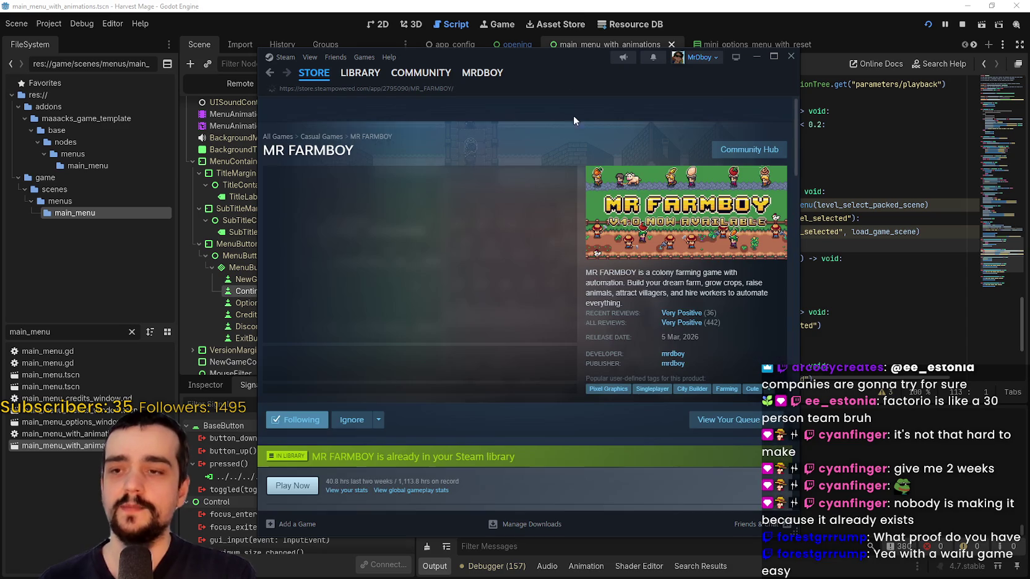
pyautogui.click(383, 364)
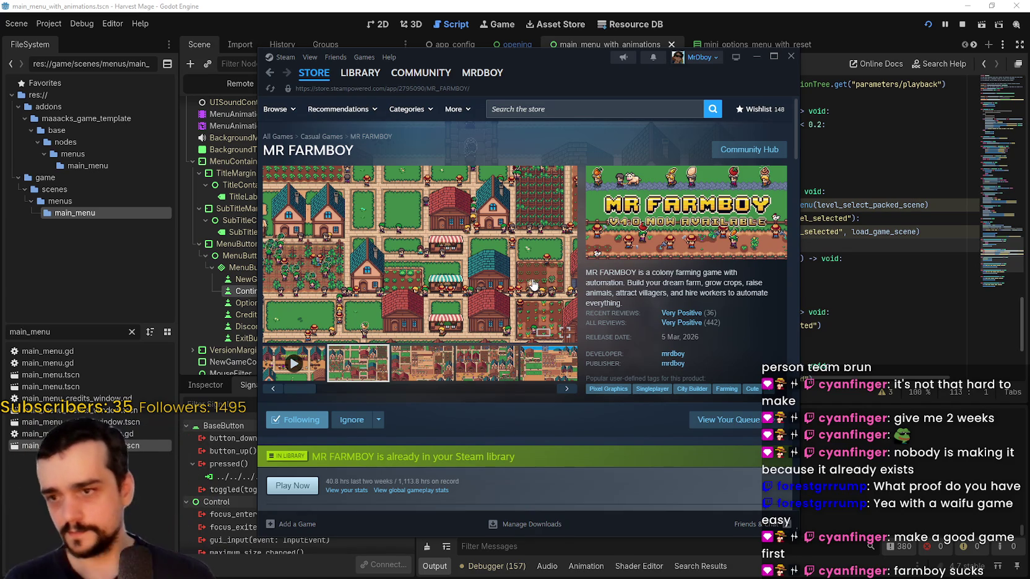
pyautogui.click(415, 359)
pyautogui.click(526, 322)
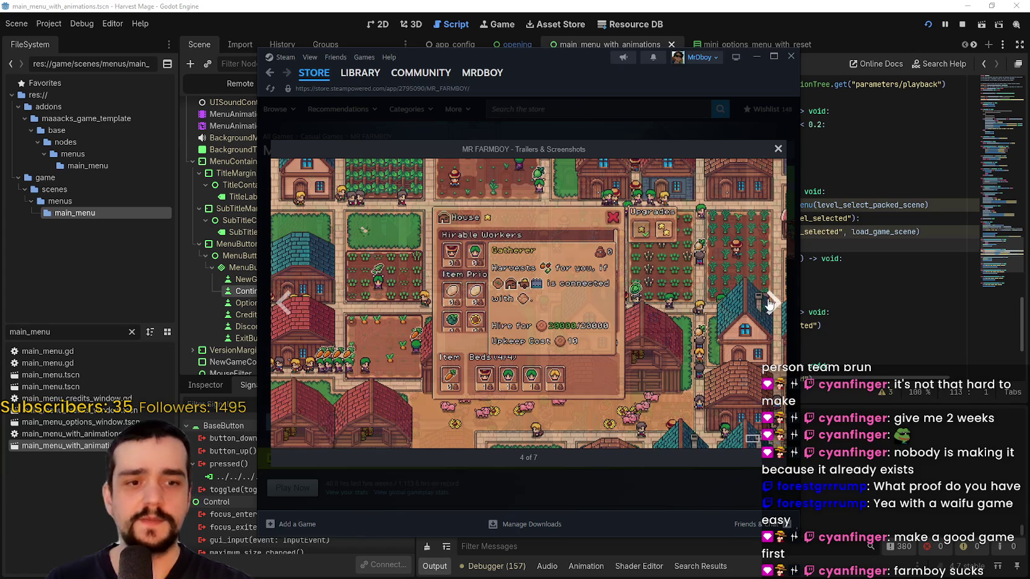
pyautogui.moveTo(799, 531); pyautogui.dragTo(984, 504)
pyautogui.press('Escape')
pyautogui.scroll(-2, 693, 300)
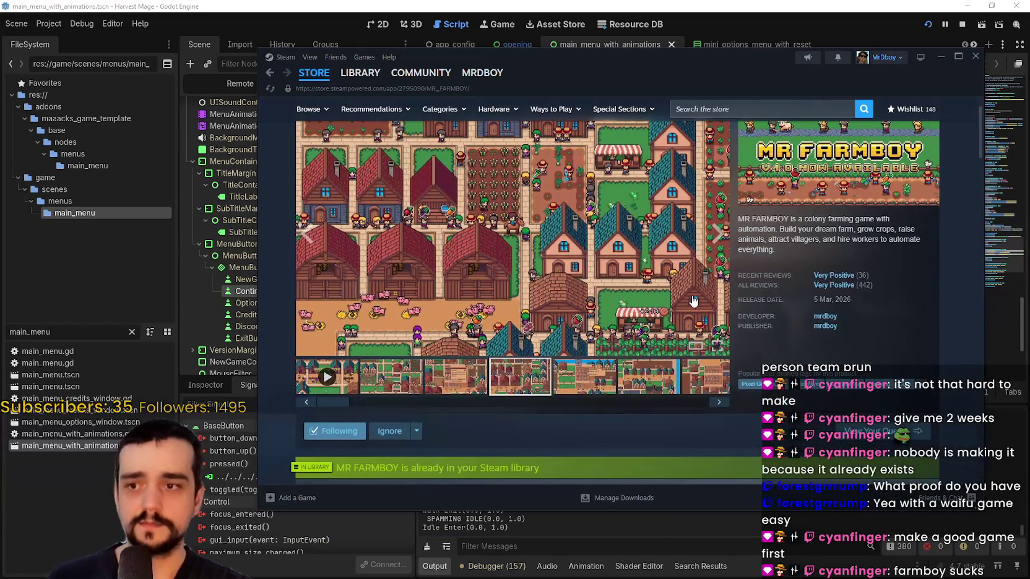
pyautogui.hotkey('alt', 'Tab')
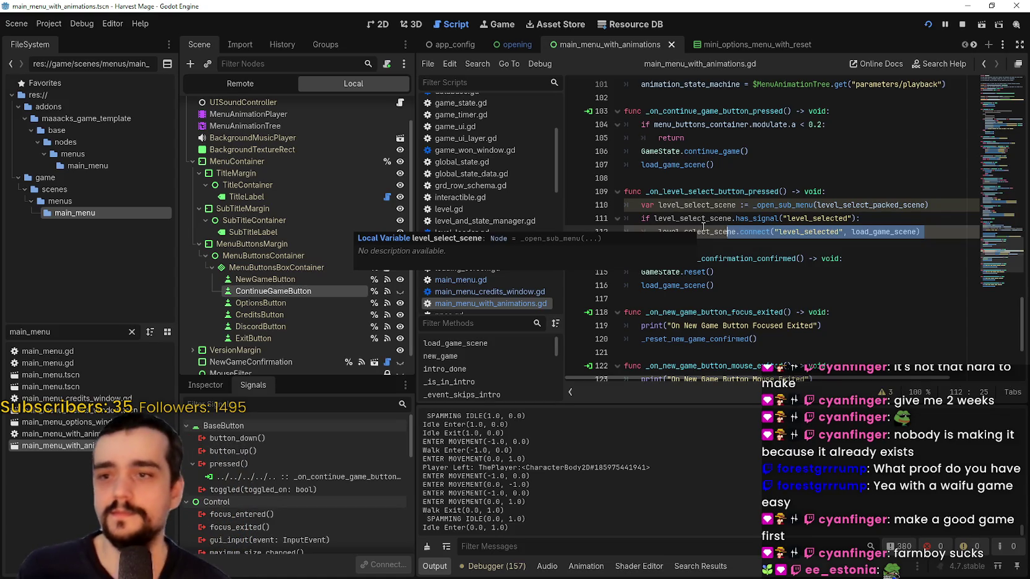
# Place the caret on lines 112, 106 and 102 of main_menu_with_animations.gd without editing
pyautogui.click(717, 191)
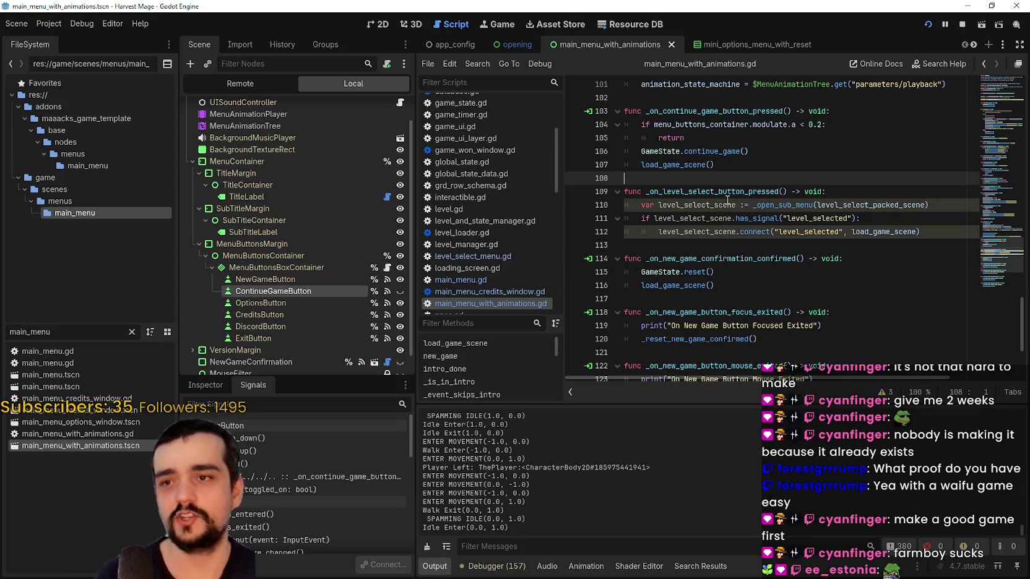
pyautogui.scroll(2, 717, 191)
pyautogui.click(774, 227)
pyautogui.scroll(-1, 742, 266)
pyautogui.click(781, 135)
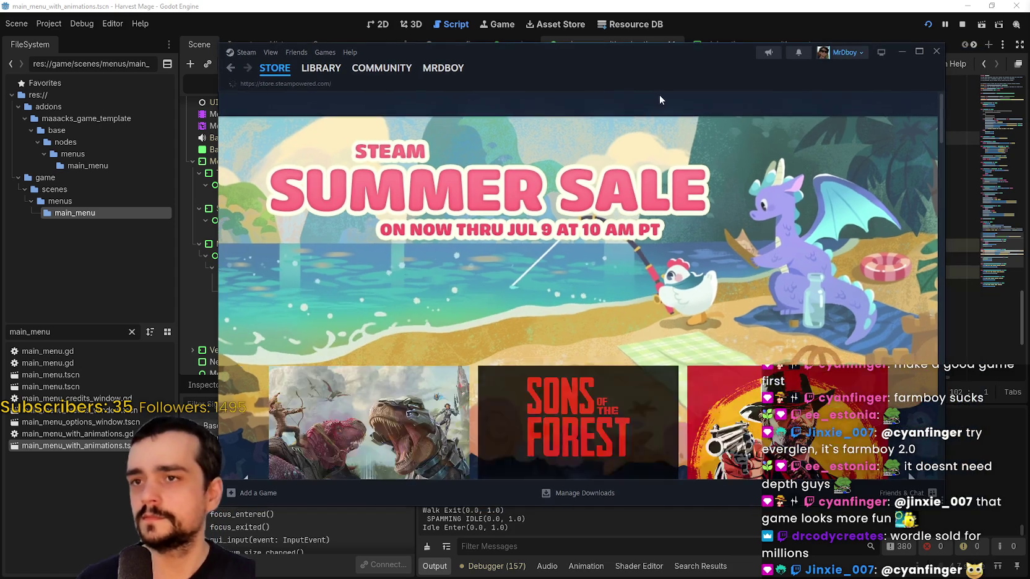
# Search the store for 'worlde', visit the Wordle developer page, then open Wordle's store page
pyautogui.click(681, 106)
pyautogui.write('wordld')
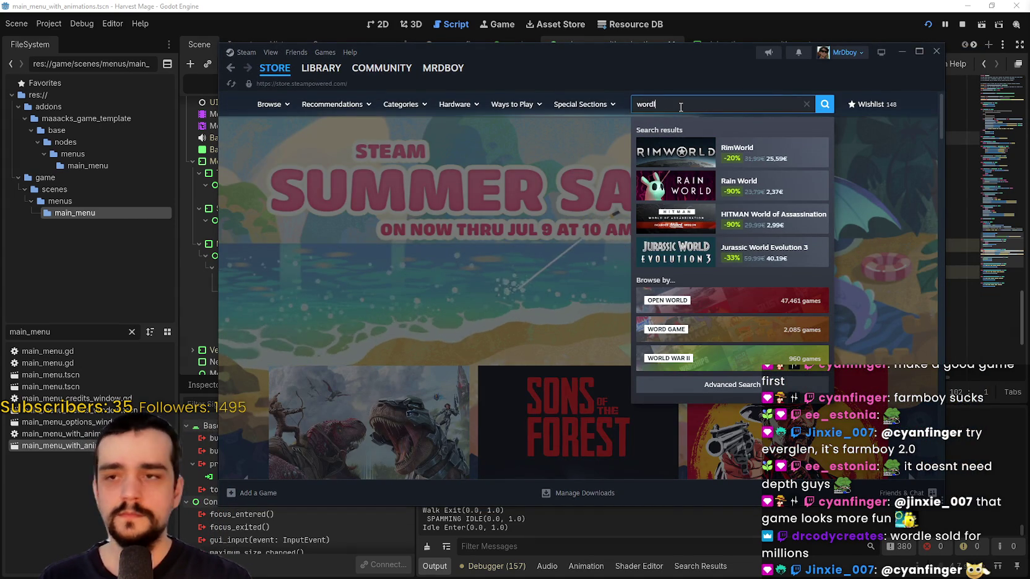
pyautogui.write('e')
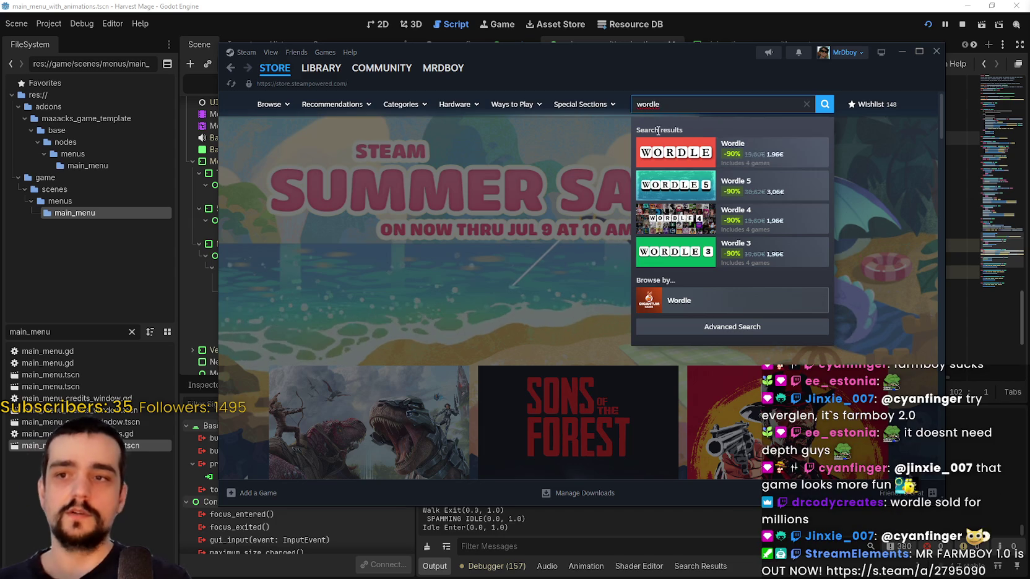
pyautogui.click(685, 303)
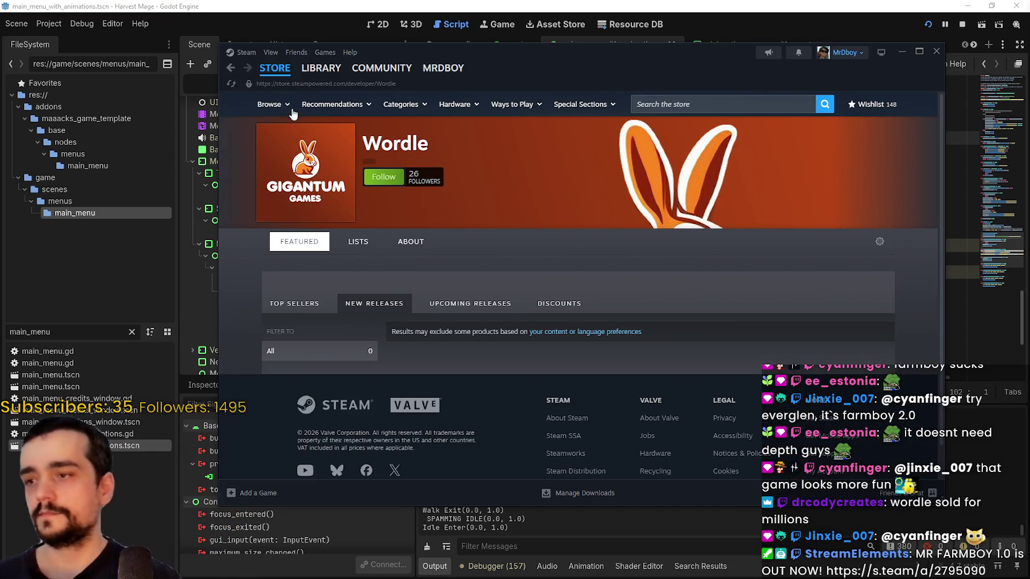
pyautogui.click(231, 67)
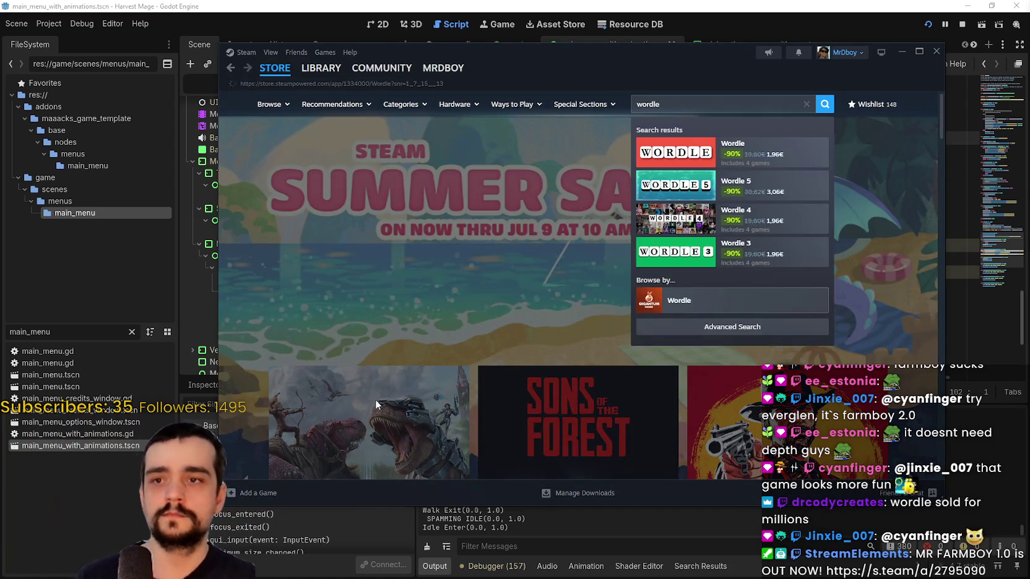
pyautogui.click(743, 154)
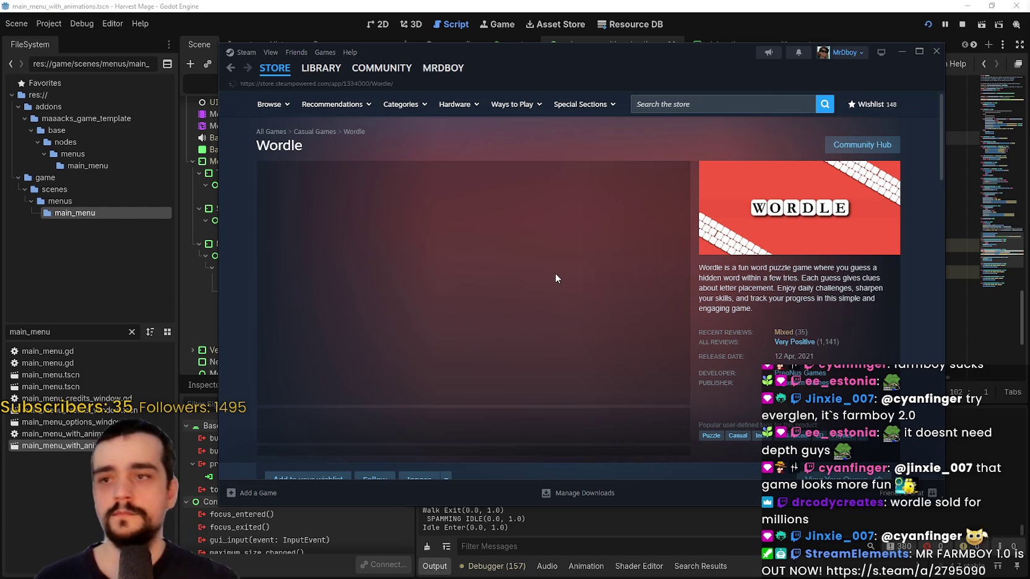
pyautogui.click(416, 426)
pyautogui.click(481, 426)
pyautogui.click(546, 426)
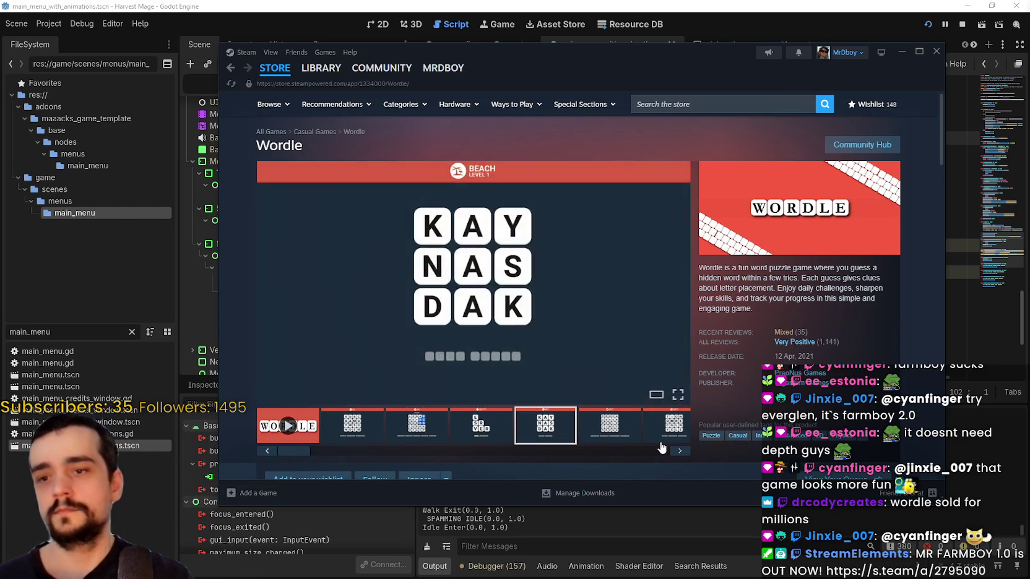
pyautogui.click(669, 440)
pyautogui.click(660, 439)
pyautogui.click(594, 427)
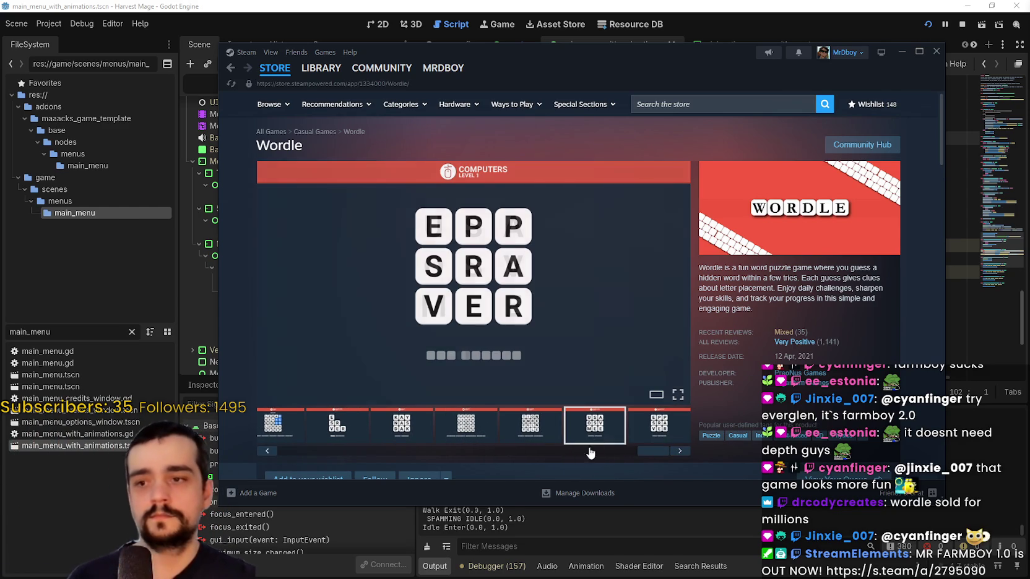
pyautogui.scroll(-5, 554, 365)
pyautogui.scroll(-4, 555, 360)
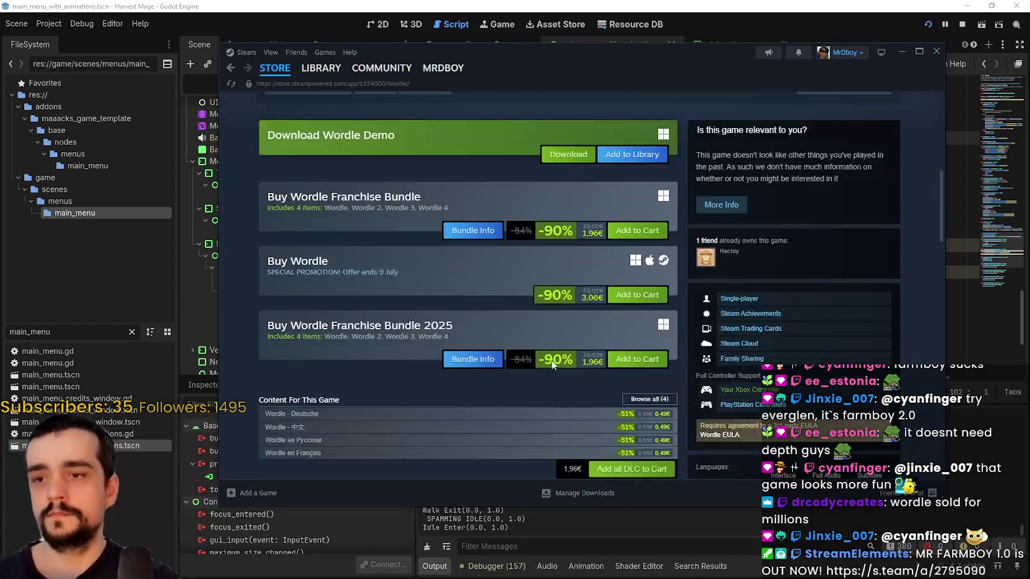
pyautogui.scroll(2, 508, 386)
pyautogui.scroll(1, 508, 388)
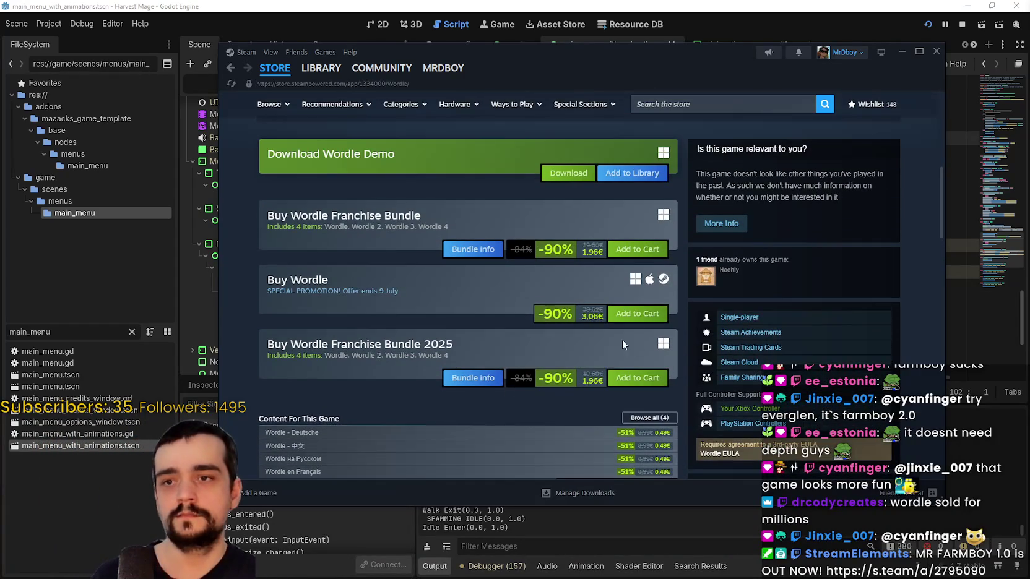
pyautogui.scroll(2, 602, 353)
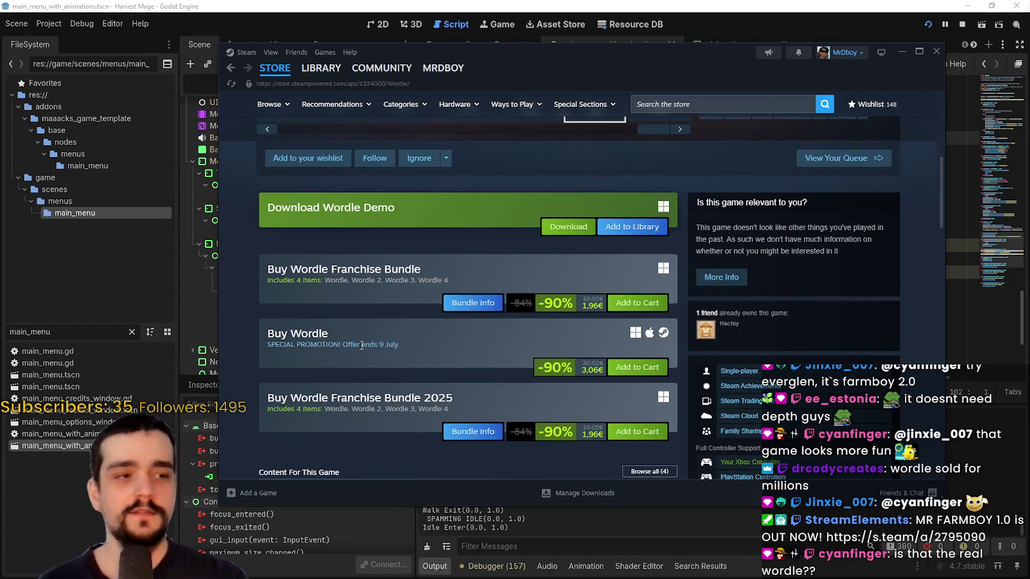
pyautogui.scroll(1, 360, 346)
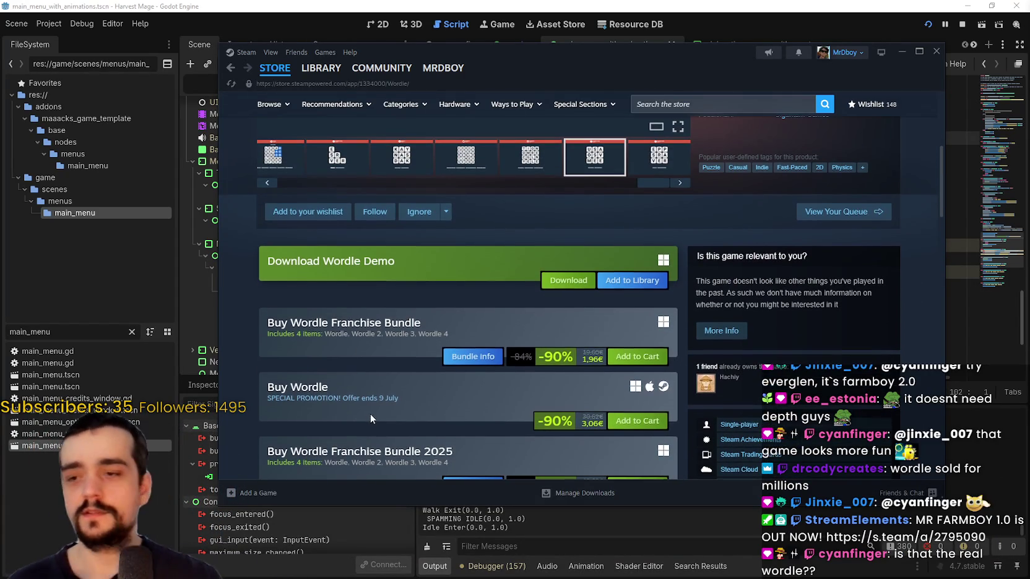
pyautogui.scroll(4, 374, 409)
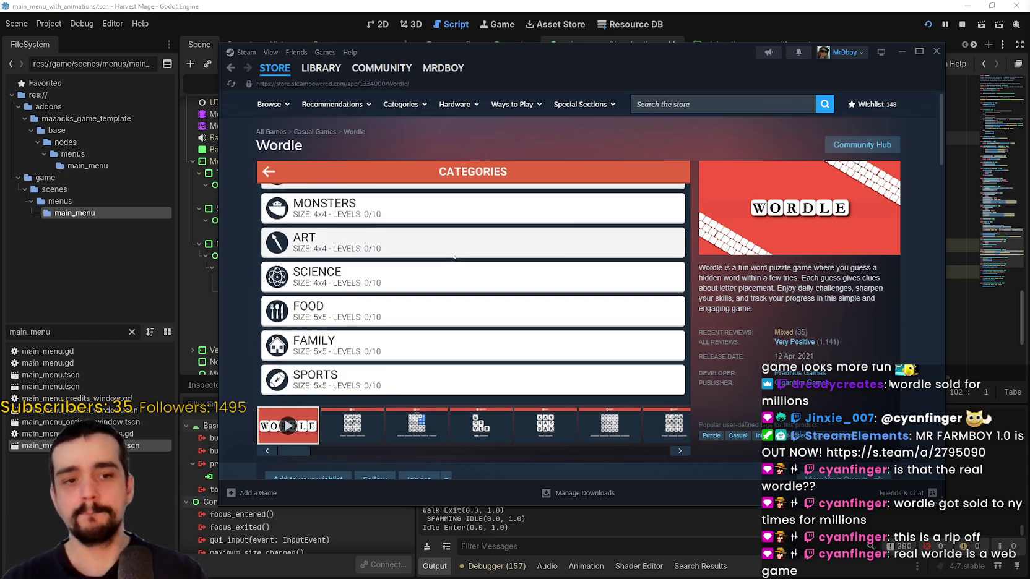
# Play FOOD Level 1 in the Wordle preview, then go back to the store front page
pyautogui.click(415, 314)
pyautogui.click(428, 210)
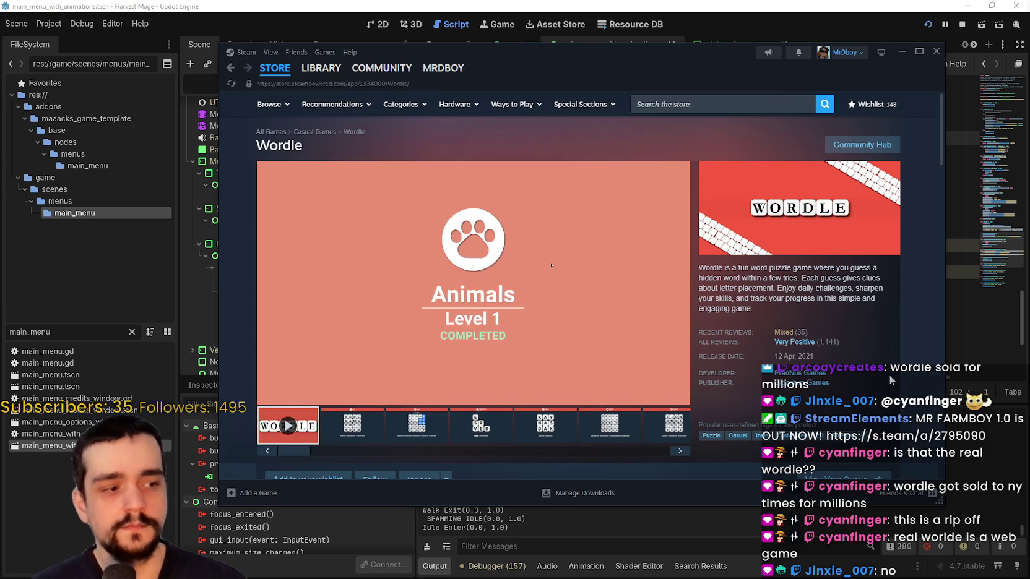
pyautogui.click(278, 67)
pyautogui.moveTo(680, 68); pyautogui.dragTo(735, 70)
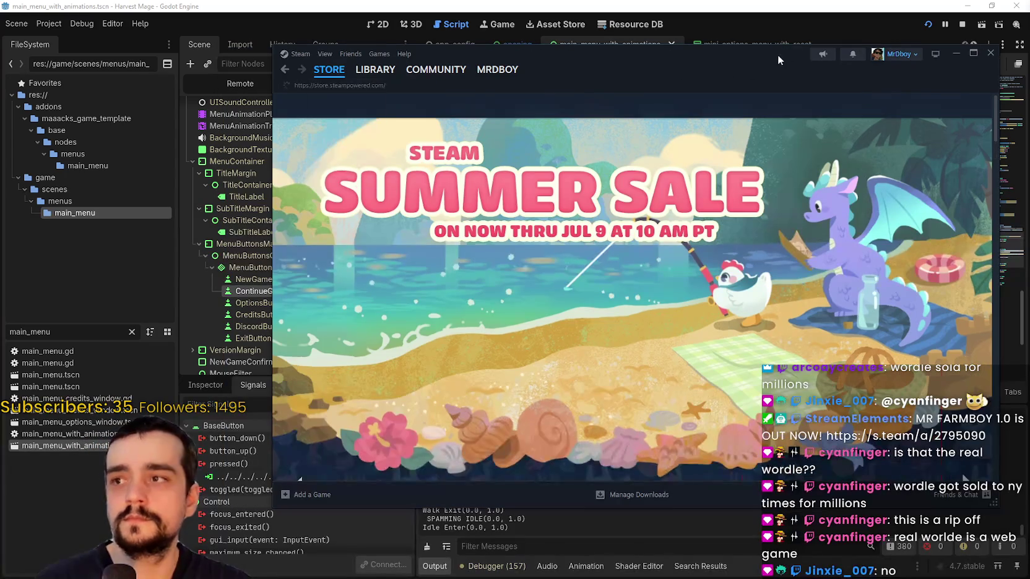
# Minimize Steam and step the caret through lines 110–121 of main_menu_with_animations.gd
pyautogui.click(869, 49)
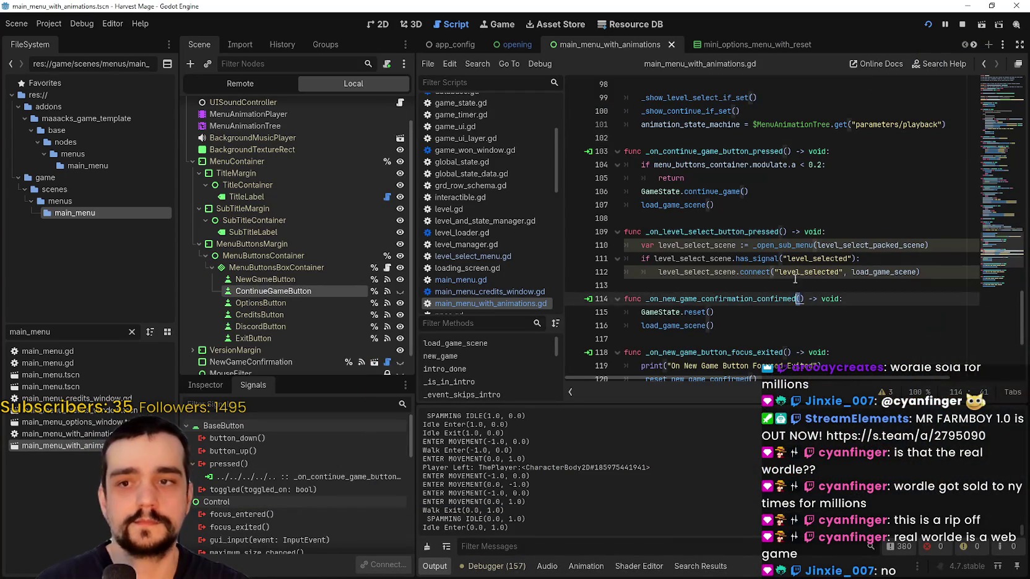
pyautogui.scroll(-1, 797, 287)
pyautogui.moveTo(761, 299); pyautogui.dragTo(759, 308)
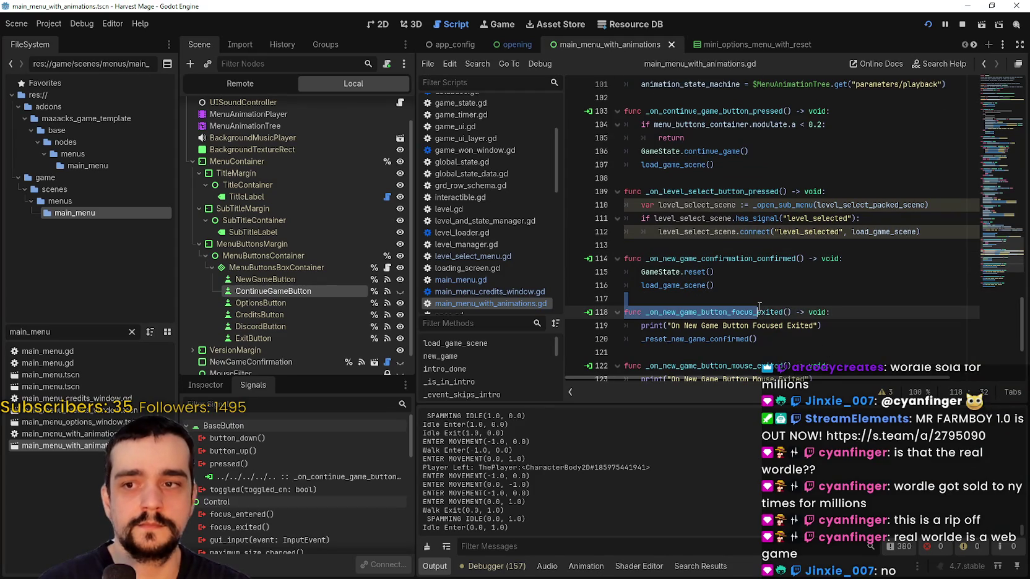
pyautogui.click(757, 301)
pyautogui.scroll(-3, 755, 298)
pyautogui.click(727, 233)
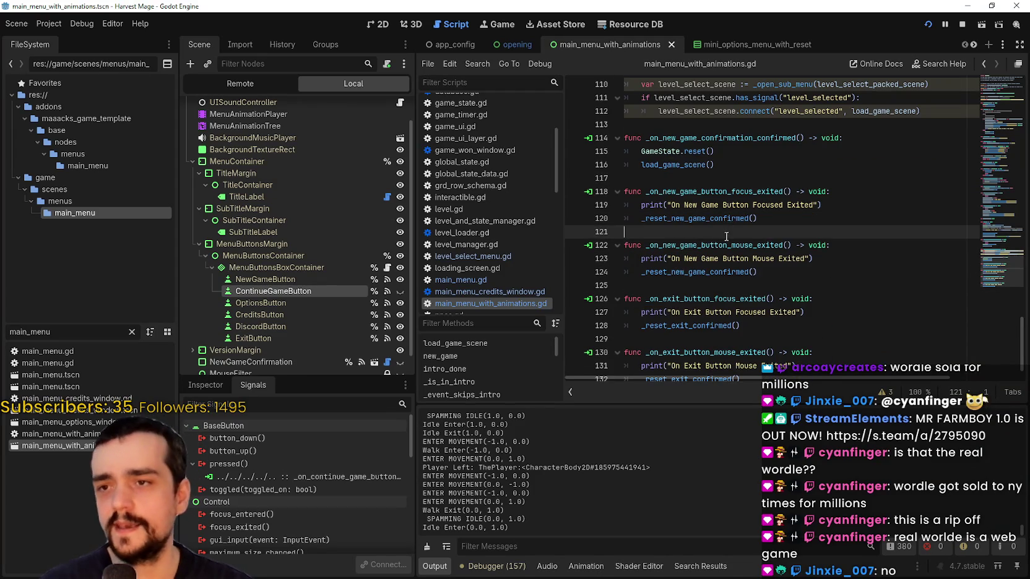
pyautogui.click(715, 174)
pyautogui.scroll(3, 714, 178)
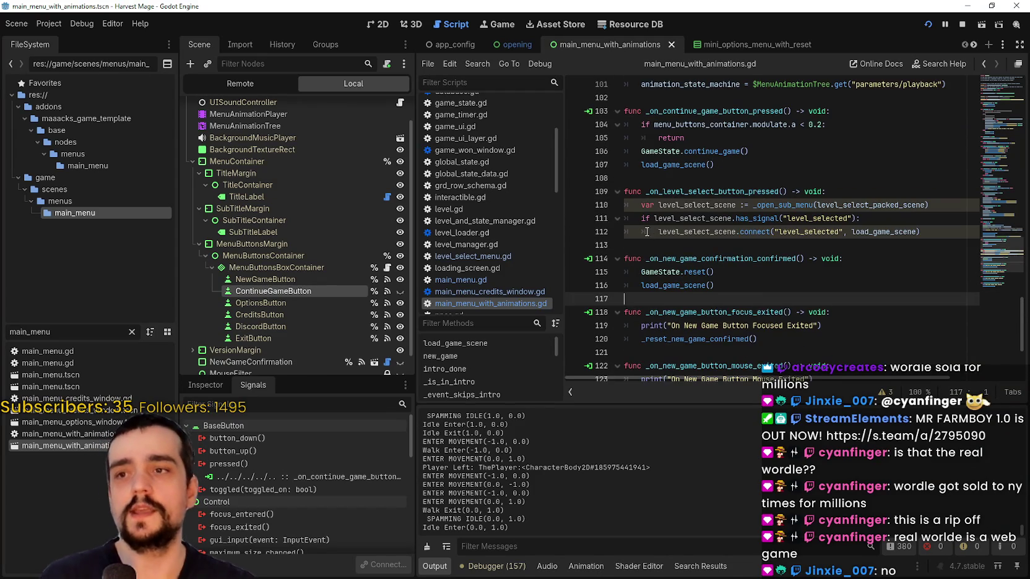
pyautogui.click(661, 245)
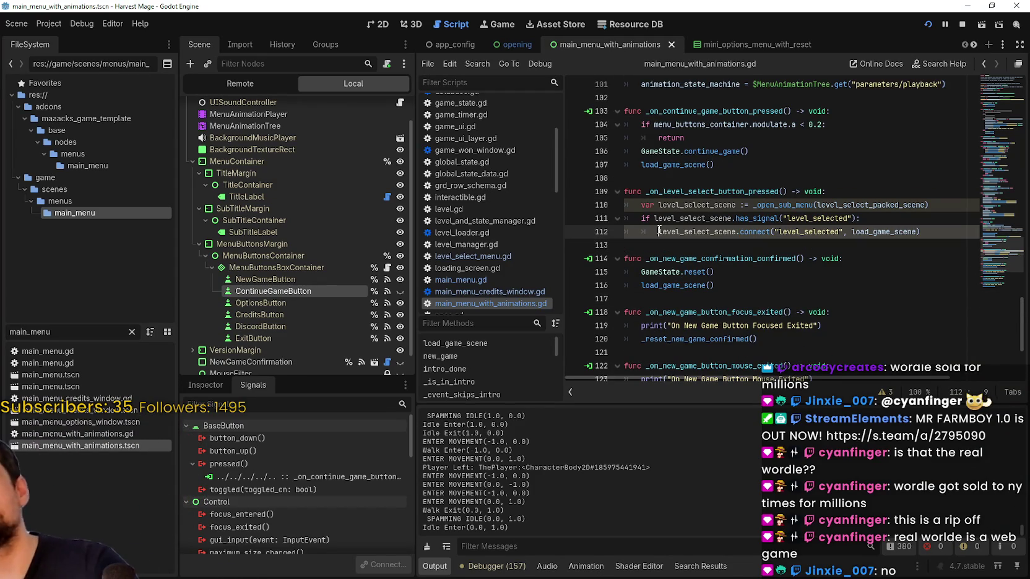
pyautogui.moveTo(659, 232)
pyautogui.mouseDown()
pyautogui.moveTo(631, 228)
pyautogui.moveTo(636, 210)
pyautogui.mouseUp()
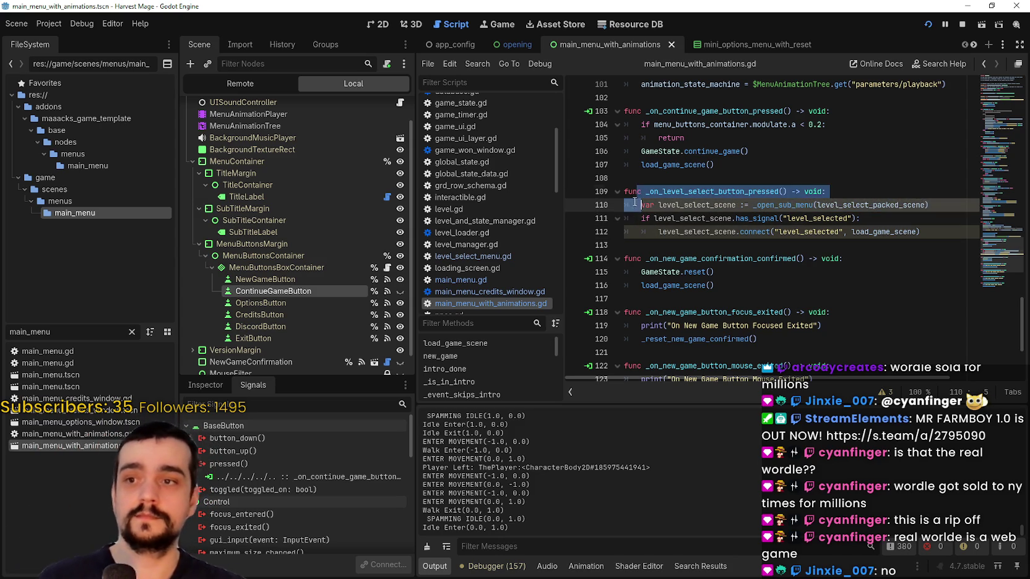
pyautogui.click(642, 205)
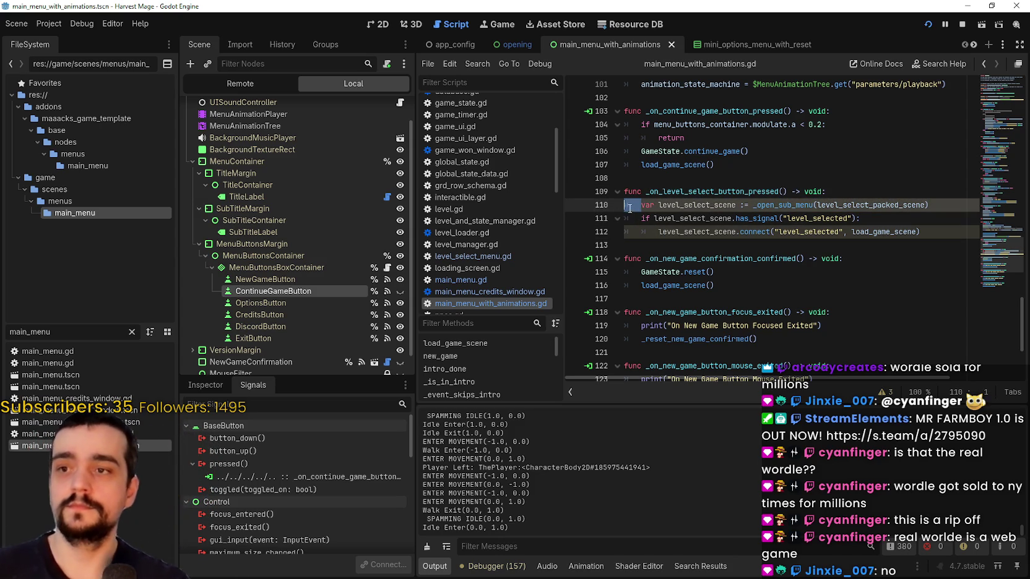
pyautogui.click(630, 224)
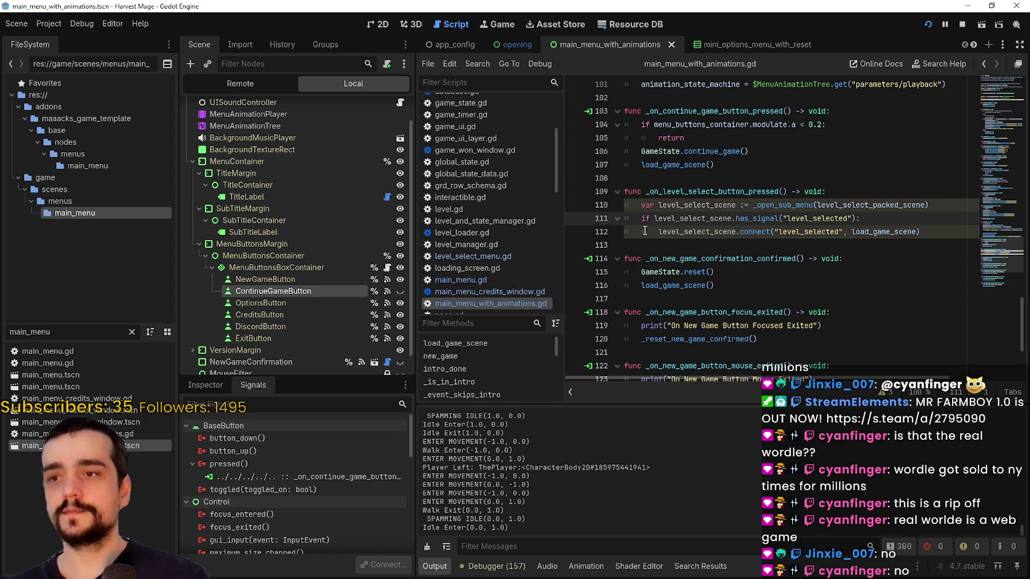
pyautogui.doubleClick(637, 234)
pyautogui.moveTo(638, 237); pyautogui.dragTo(643, 234)
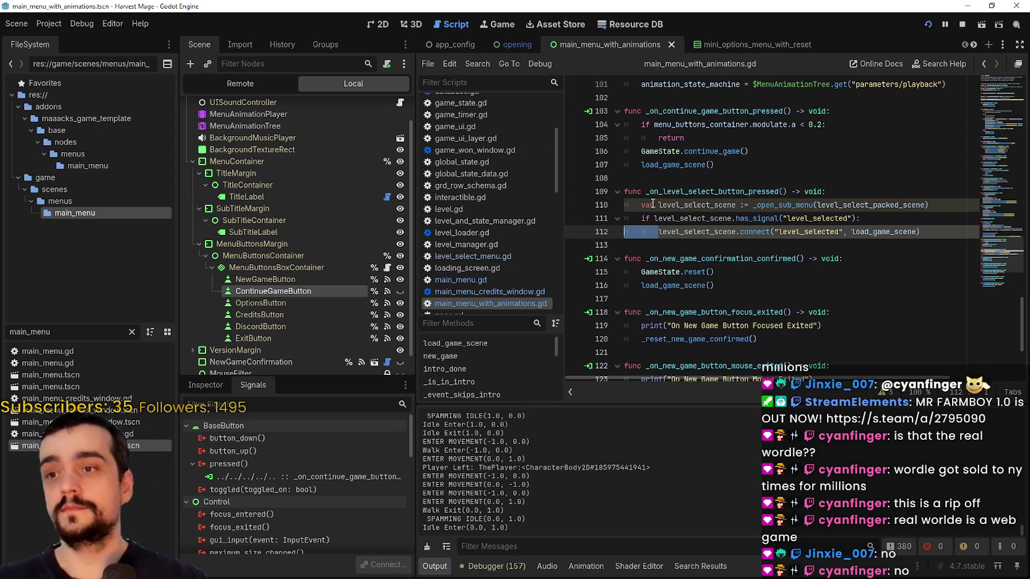
pyautogui.click(712, 240)
pyautogui.moveTo(711, 228)
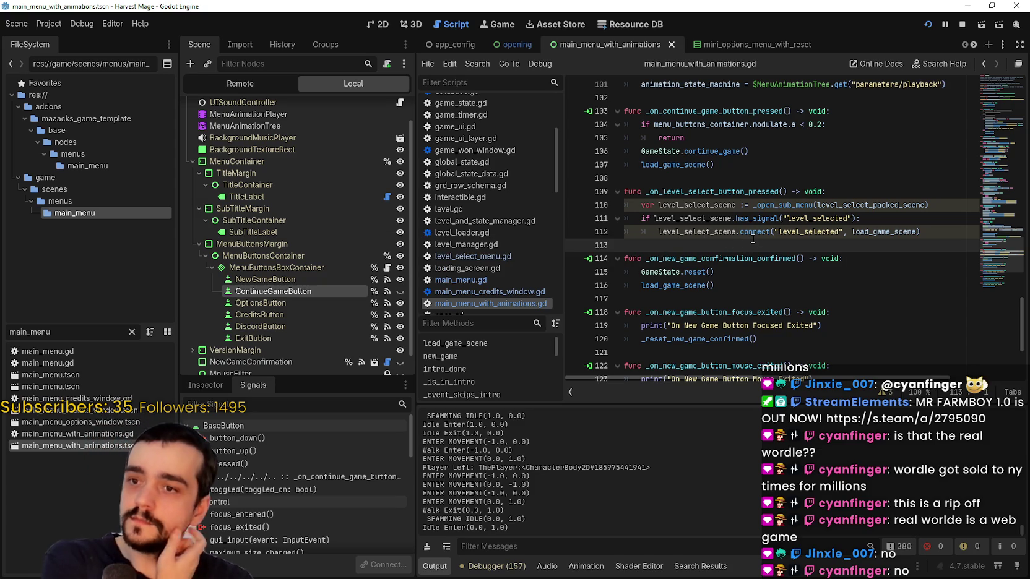
pyautogui.click(769, 258)
pyautogui.click(765, 245)
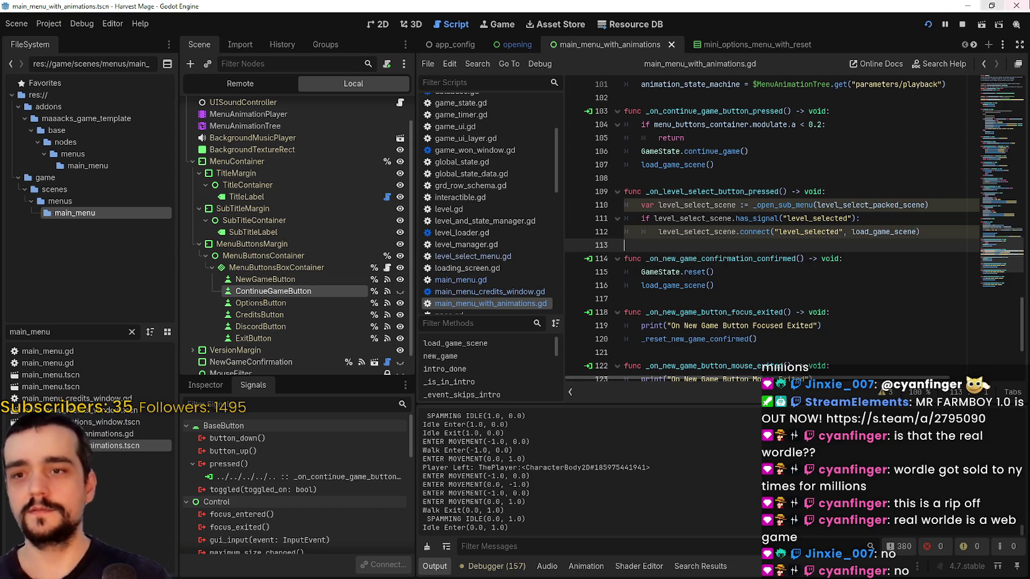
pyautogui.moveTo(737, 189); pyautogui.dragTo(735, 177)
pyautogui.click(735, 177)
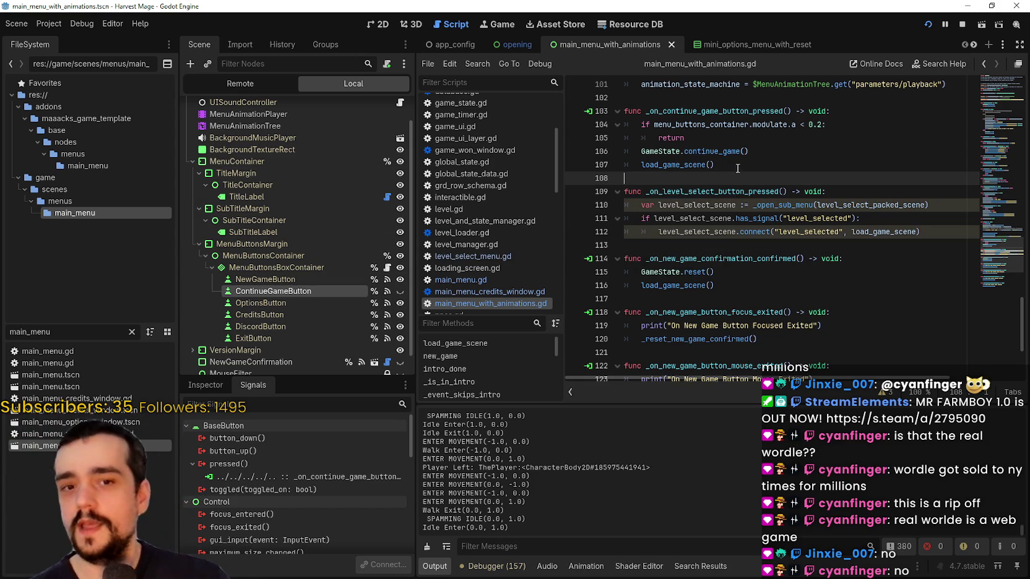
pyautogui.scroll(1, 712, 260)
pyautogui.click(706, 286)
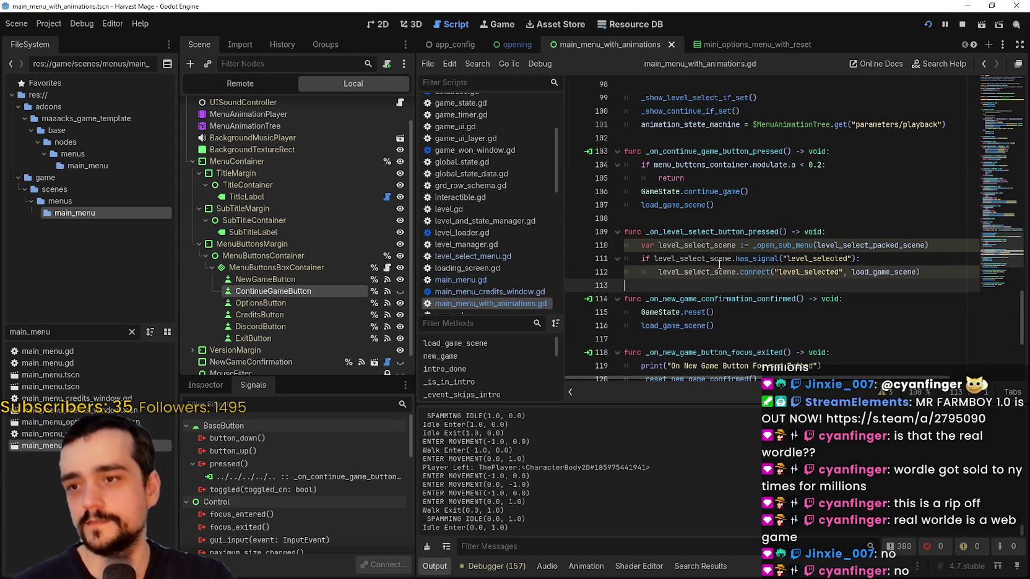
pyautogui.scroll(-1, 707, 286)
pyautogui.click(726, 299)
pyautogui.scroll(-2, 728, 272)
pyautogui.click(727, 258)
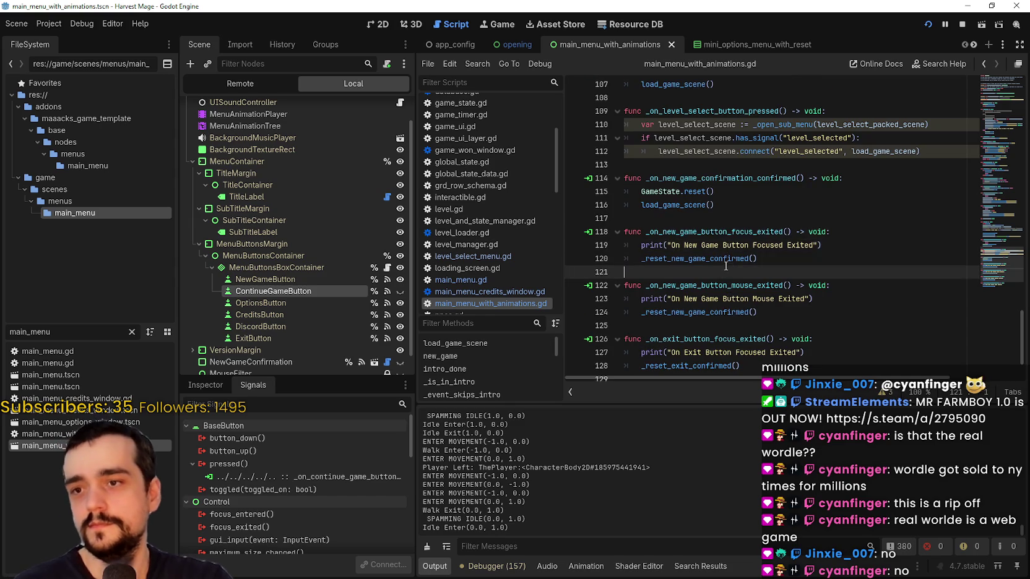
pyautogui.click(767, 260)
pyautogui.scroll(-1, 731, 236)
pyautogui.click(731, 236)
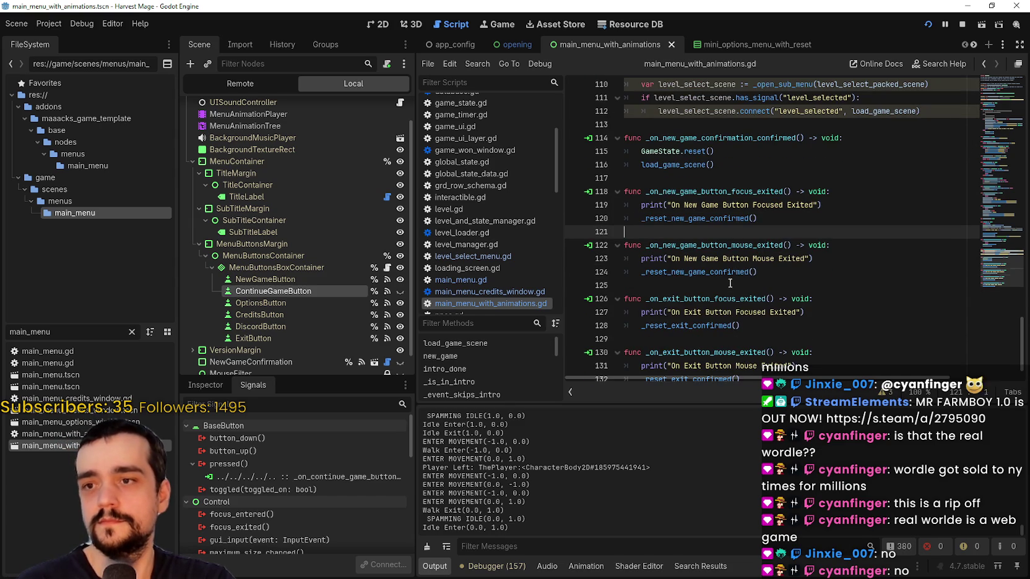
pyautogui.click(730, 286)
pyautogui.click(706, 237)
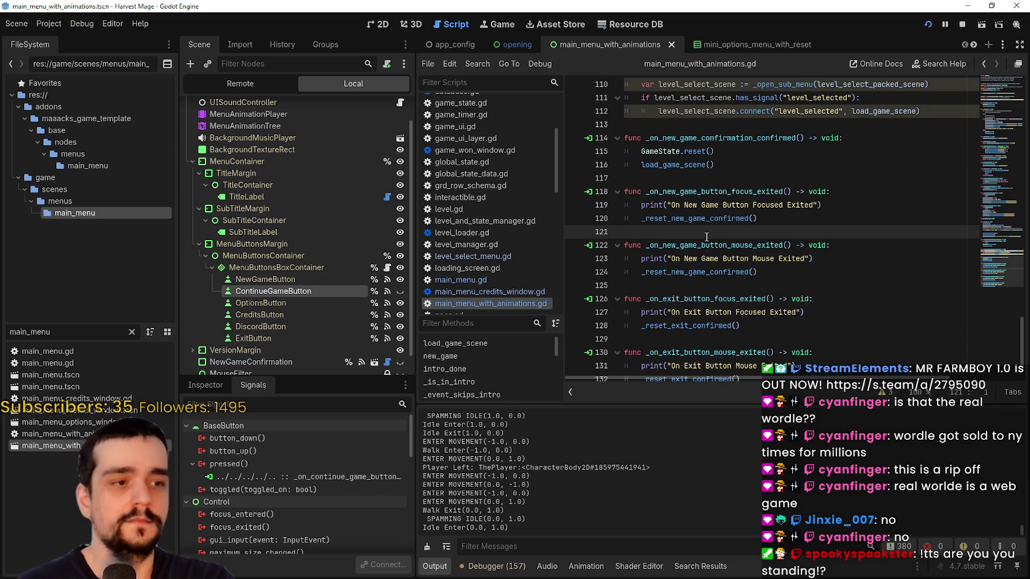
pyautogui.scroll(1, 706, 237)
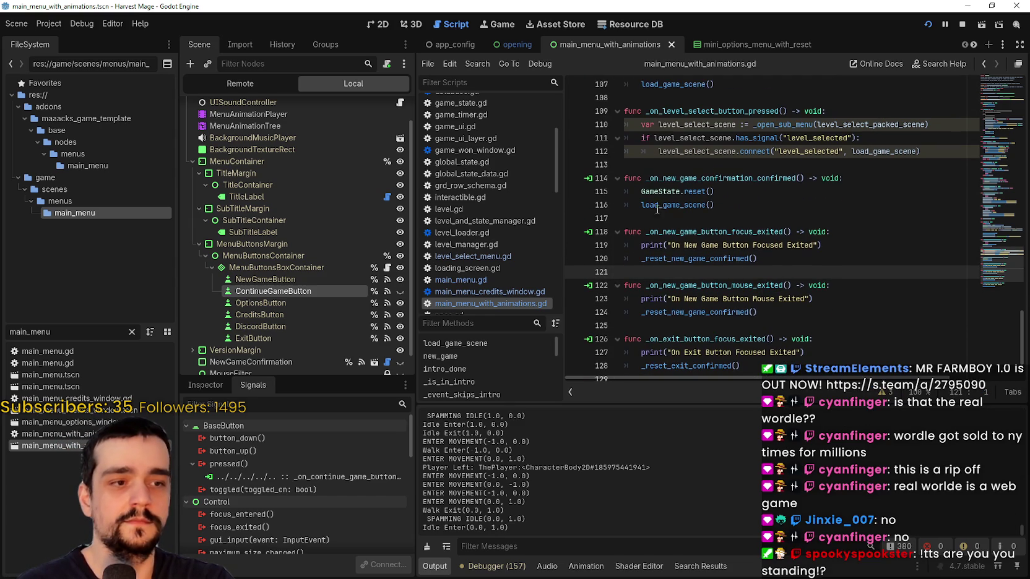
pyautogui.click(681, 218)
pyautogui.scroll(3, 681, 226)
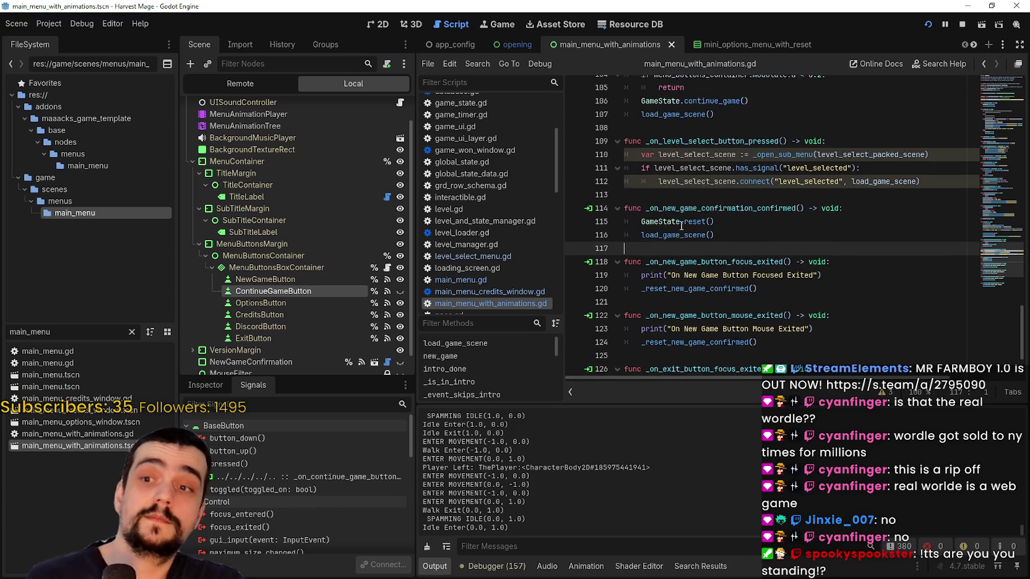
pyautogui.scroll(-1, 736, 318)
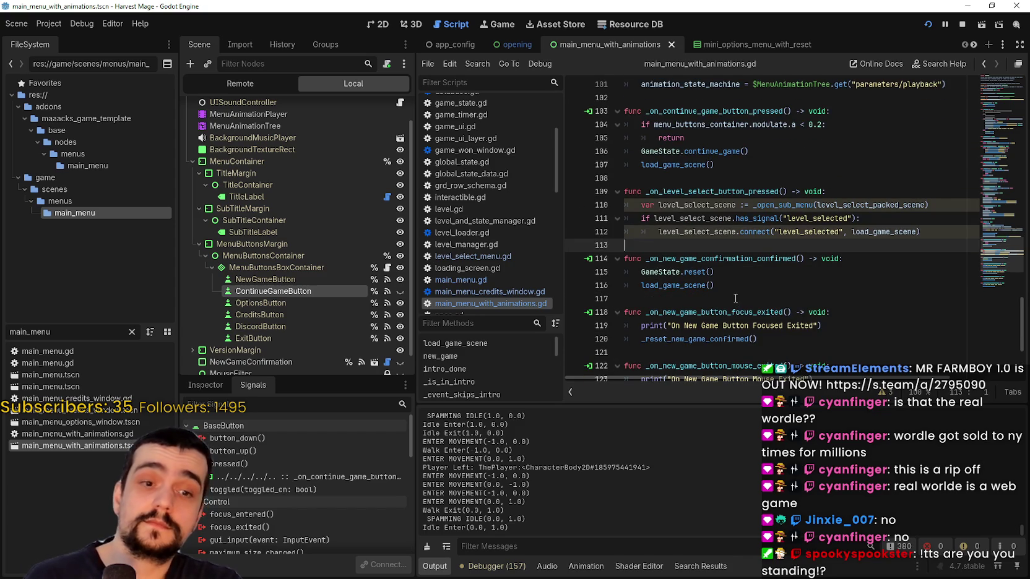
pyautogui.click(740, 286)
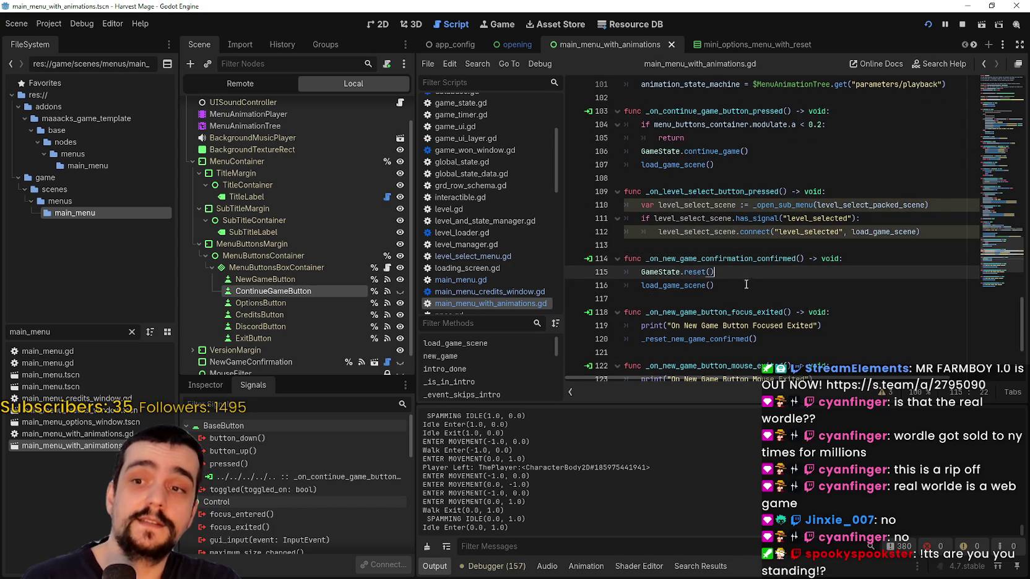
pyautogui.press('Down')
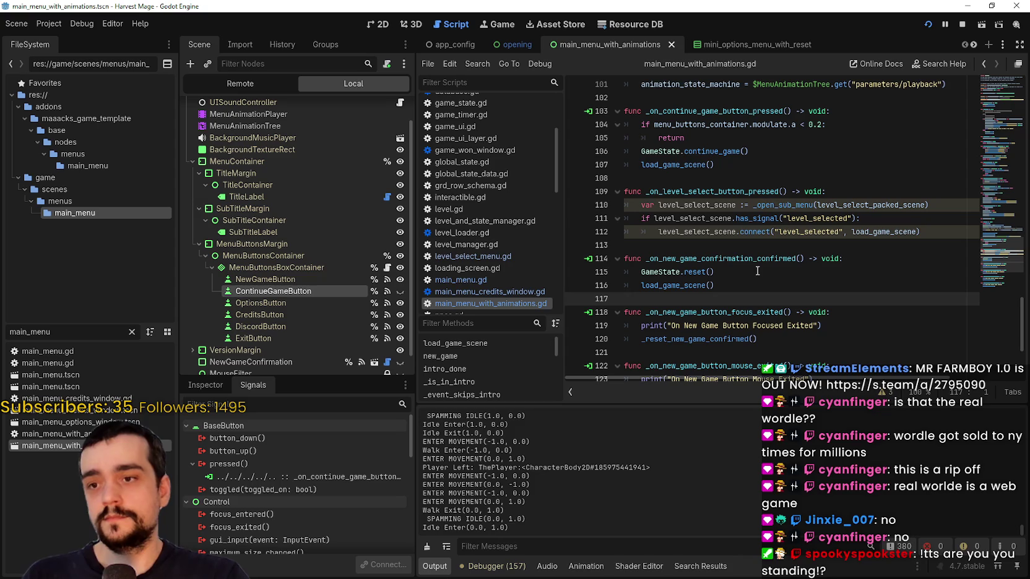
pyautogui.click(735, 247)
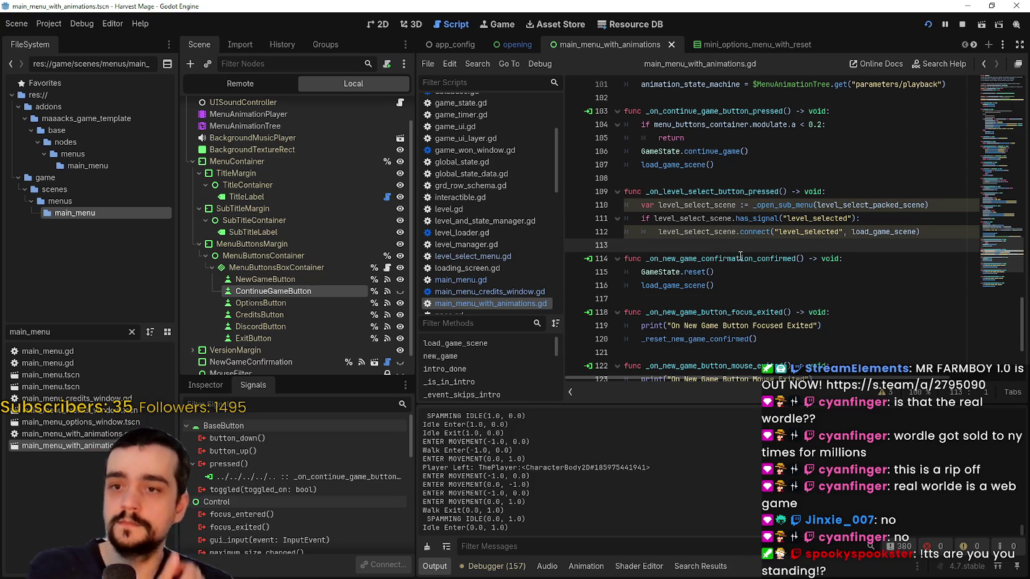
pyautogui.moveTo(742, 254)
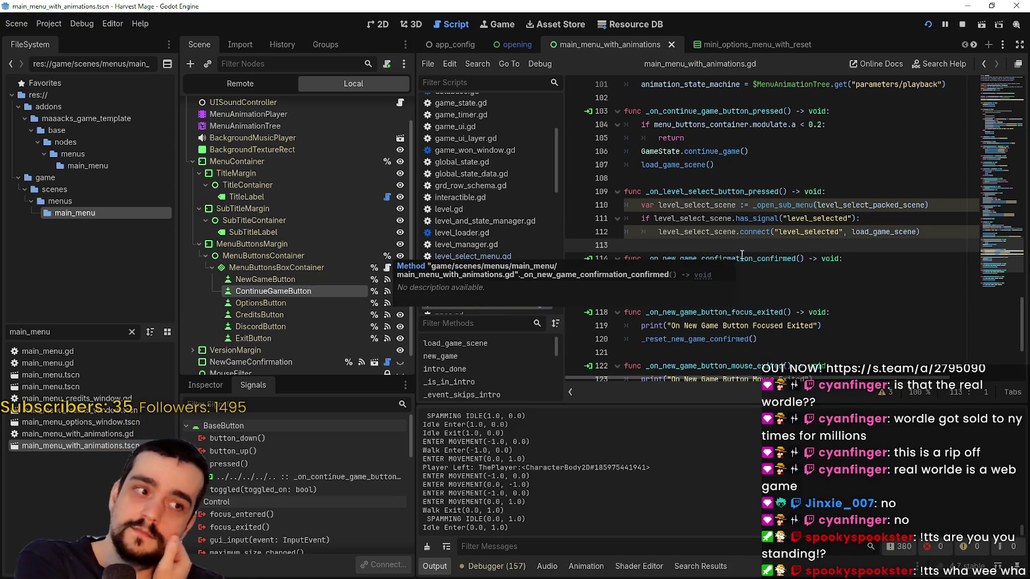
pyautogui.click(751, 169)
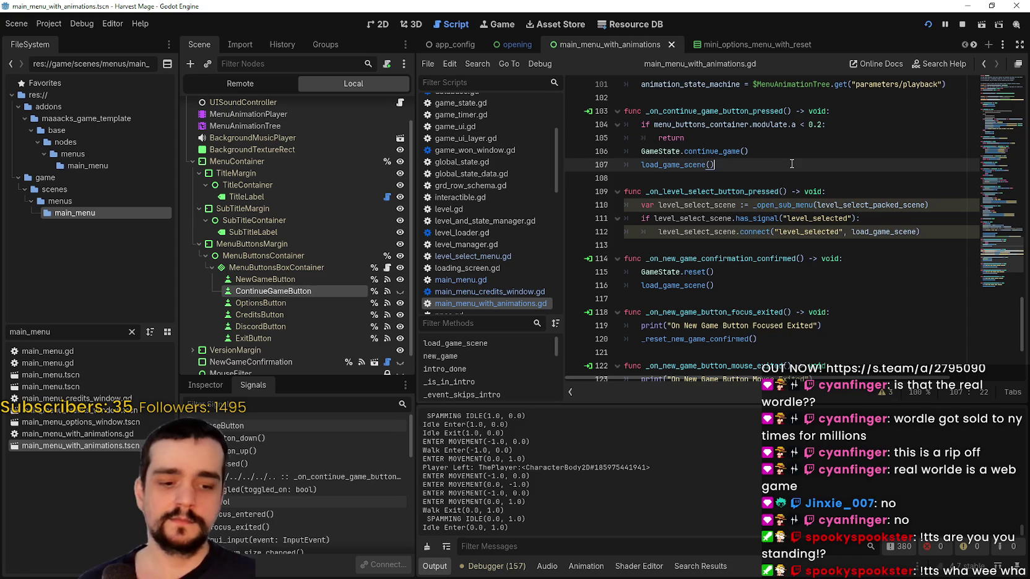
pyautogui.click(733, 180)
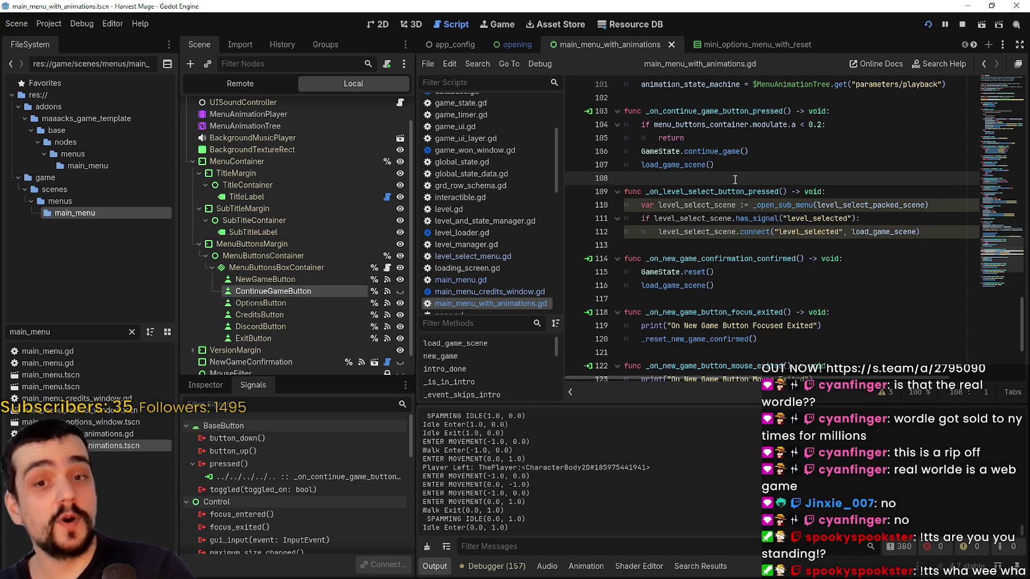
pyautogui.click(660, 132)
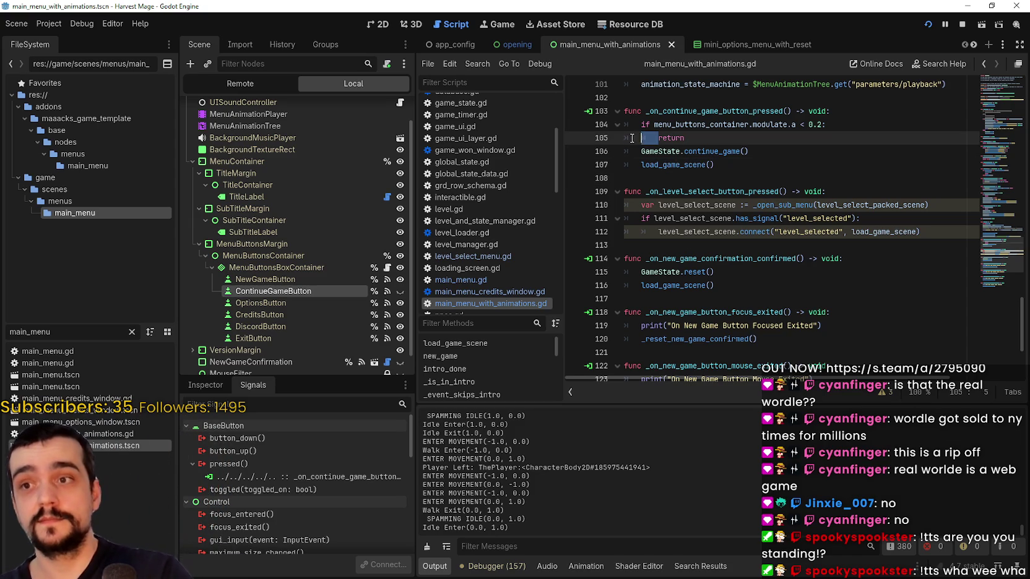
pyautogui.press('Up')
pyautogui.hotkey('shift', 'Home')
pyautogui.doubleClick(653, 141)
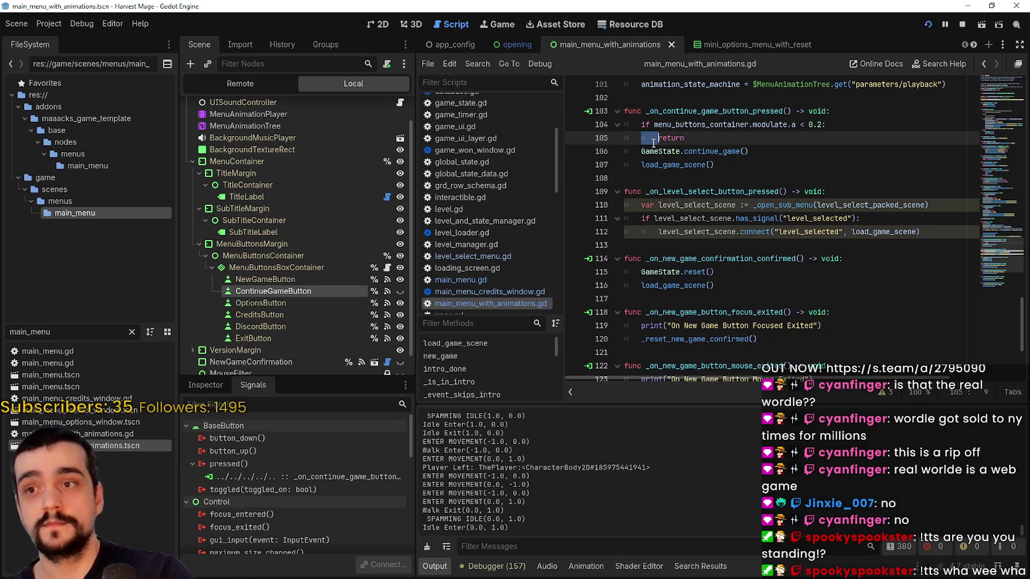
pyautogui.click(657, 139)
pyautogui.hotkey('shift', 'Home')
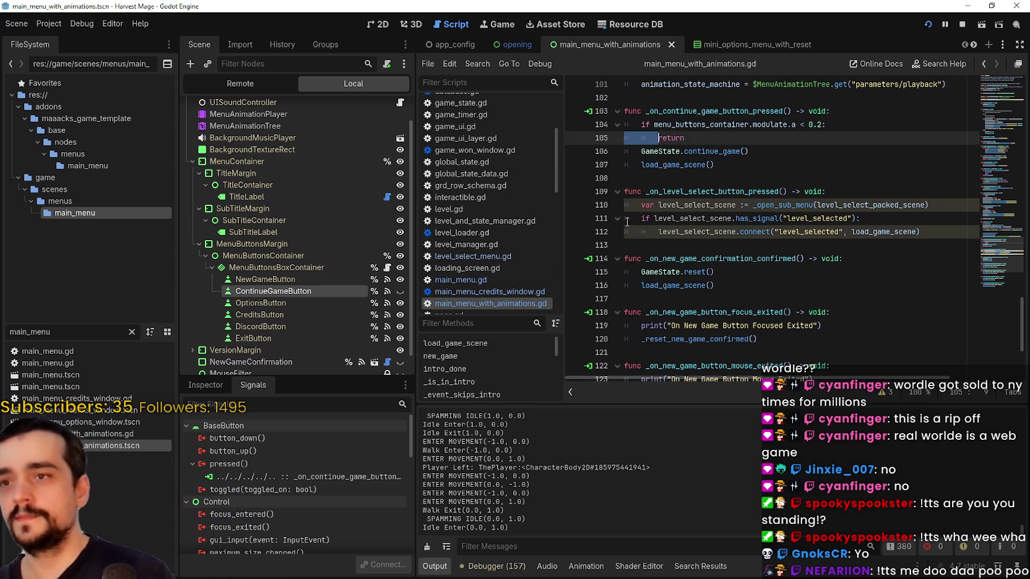
pyautogui.click(657, 181)
pyautogui.scroll(-3, 657, 192)
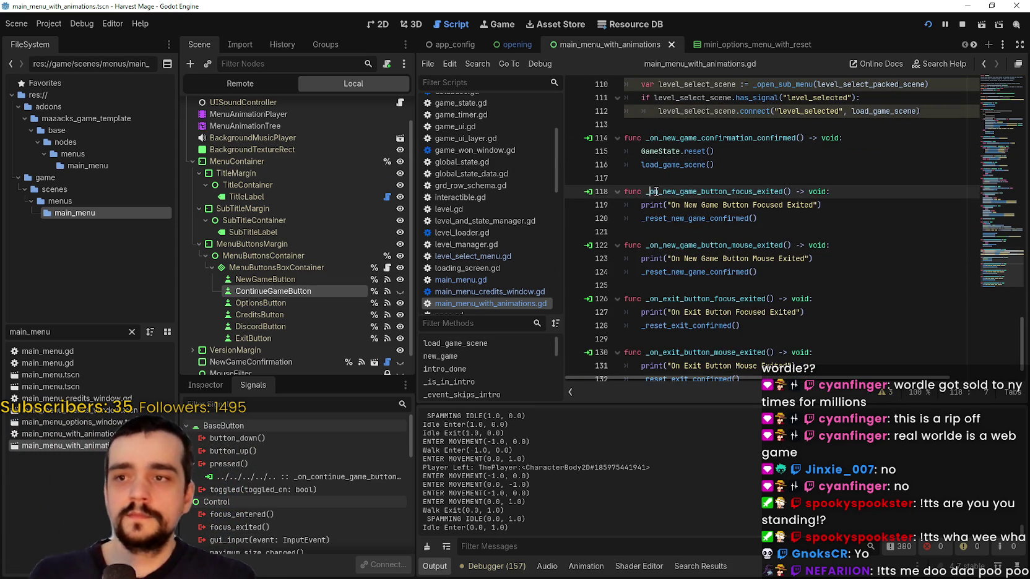
pyautogui.click(665, 180)
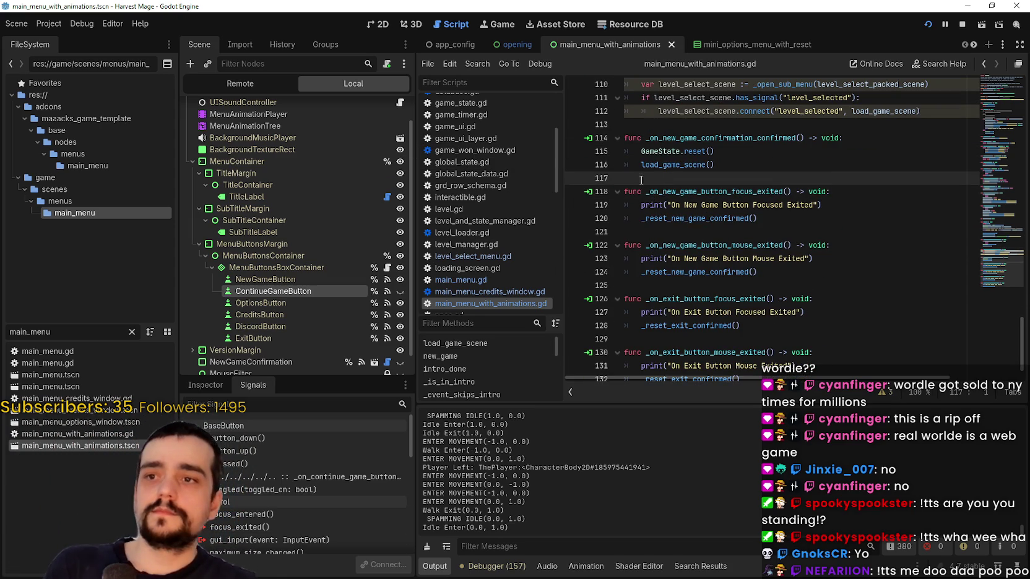
pyautogui.moveTo(637, 202)
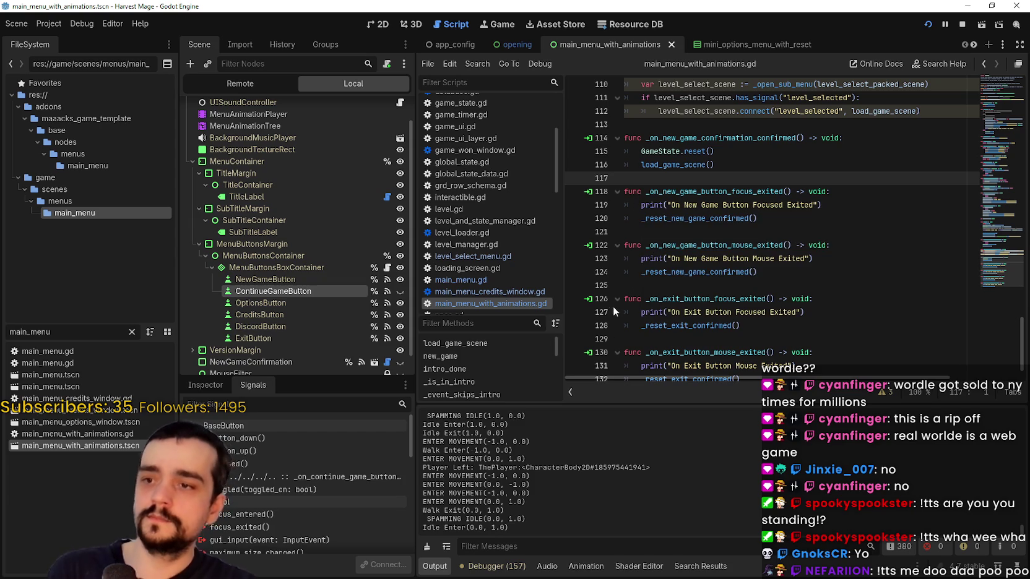
pyautogui.click(698, 277)
pyautogui.click(693, 286)
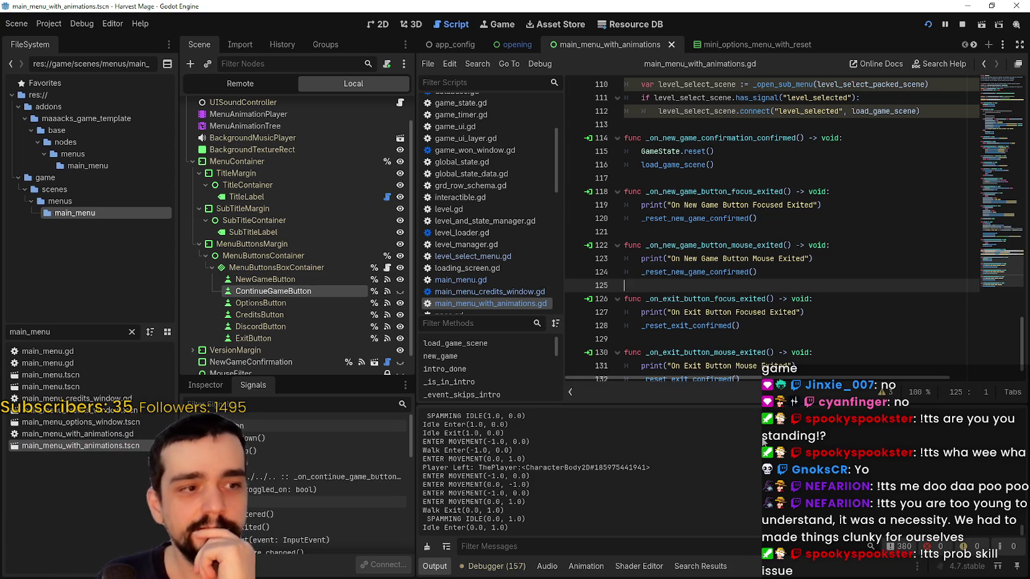
pyautogui.moveTo(702, 322)
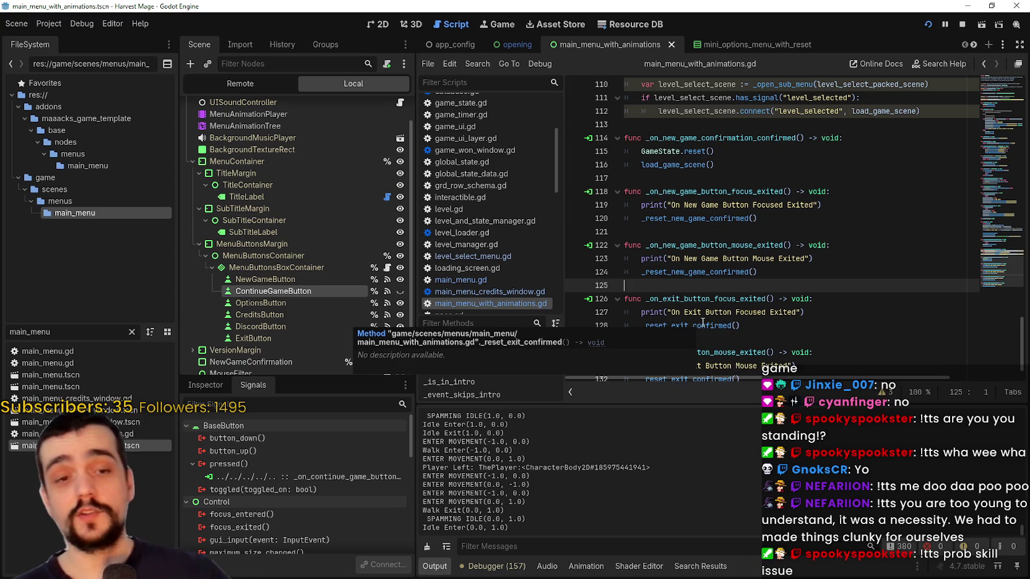
pyautogui.click(706, 239)
pyautogui.click(706, 230)
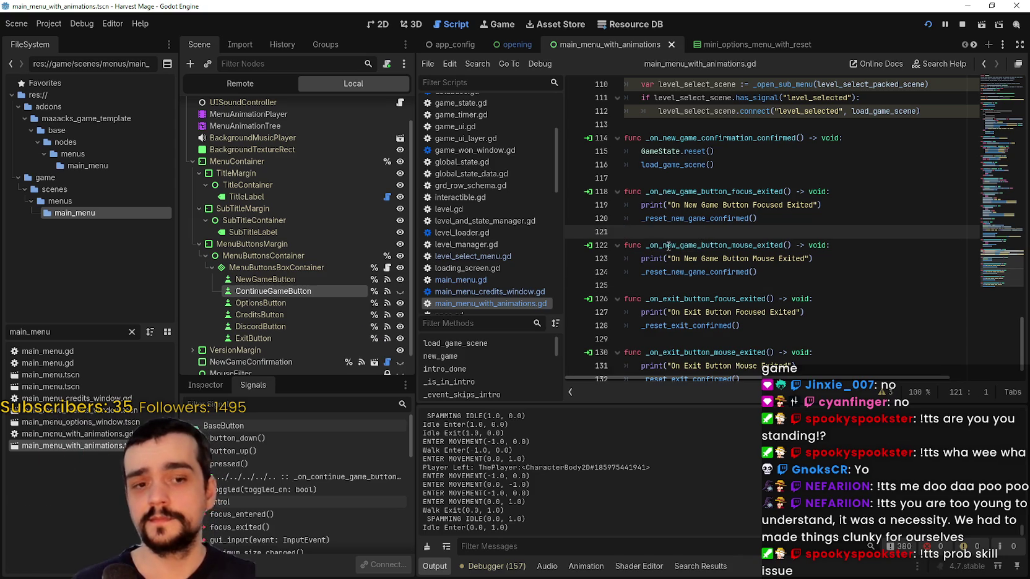
pyautogui.scroll(1, 671, 245)
pyautogui.press('Up')
pyautogui.press('Up')
pyautogui.press('Up')
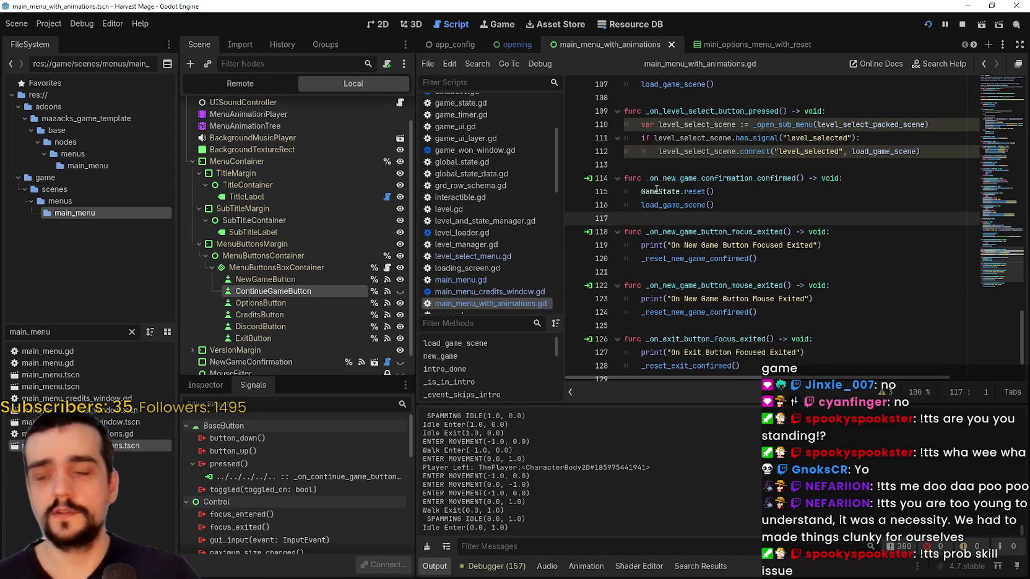
pyautogui.click(619, 190)
pyautogui.click(625, 204)
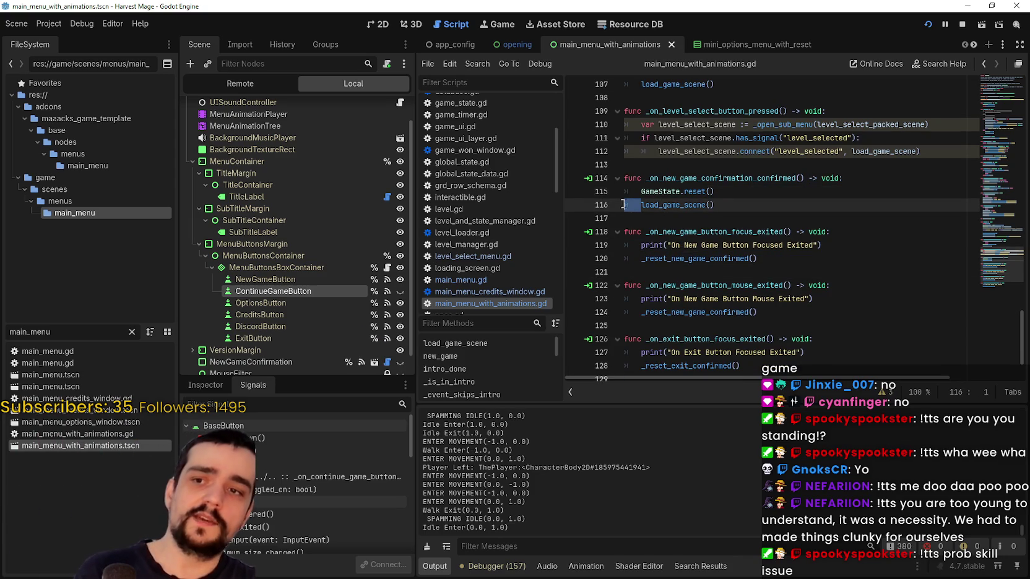
pyautogui.moveTo(647, 204); pyautogui.dragTo(627, 202)
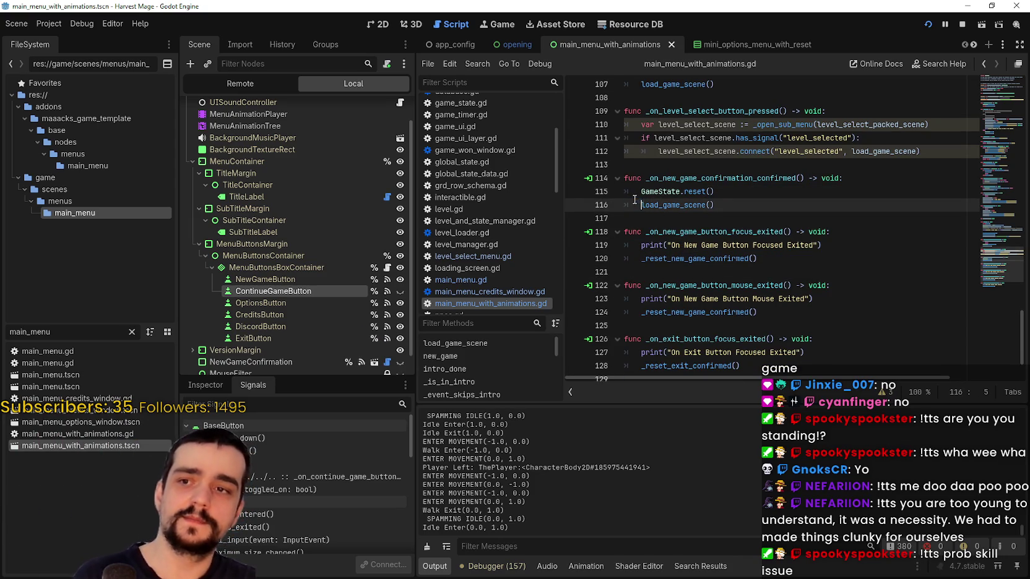
pyautogui.click(638, 193)
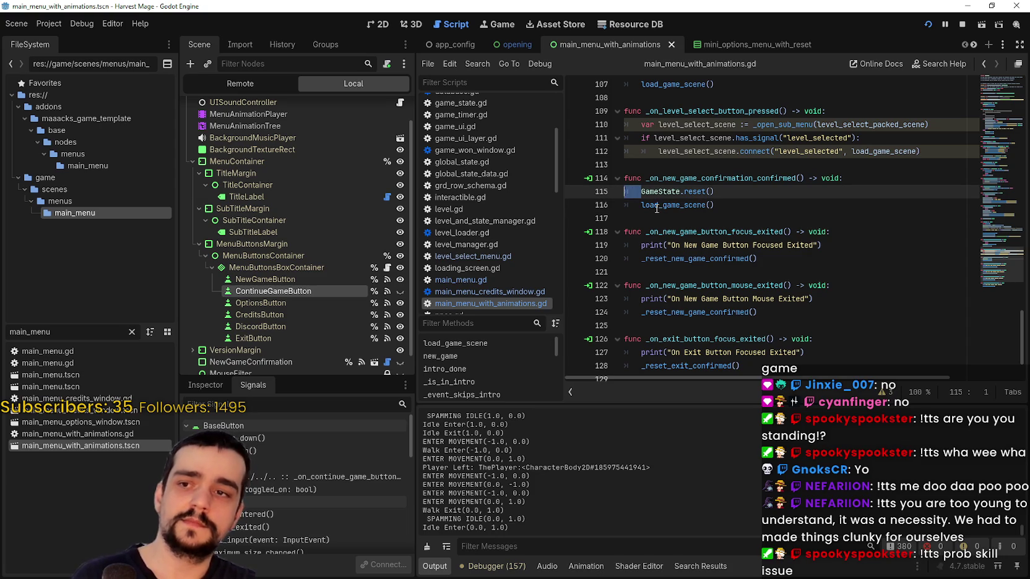
pyautogui.click(642, 204)
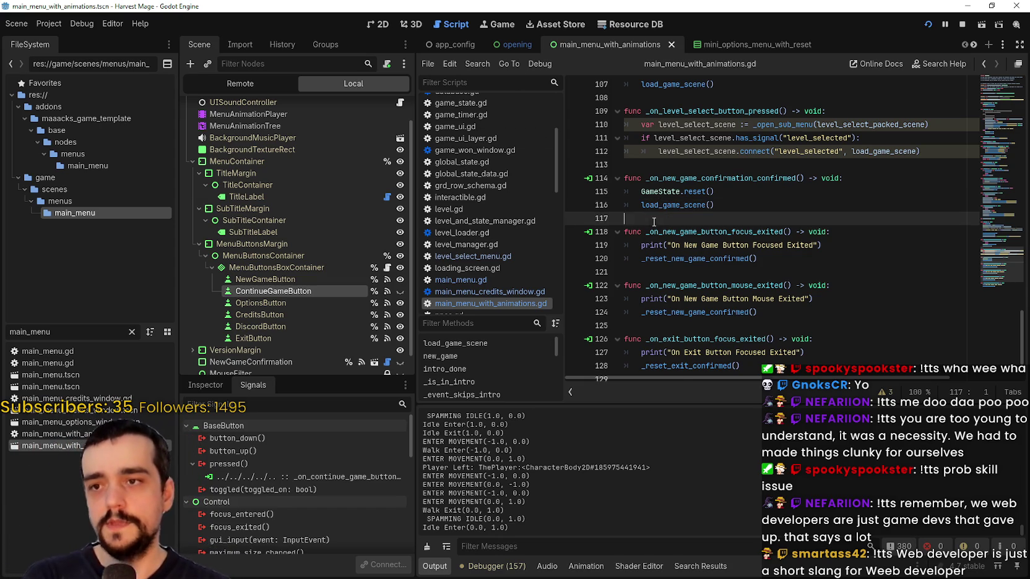
pyautogui.scroll(2, 625, 260)
pyautogui.click(638, 270)
pyautogui.click(648, 285)
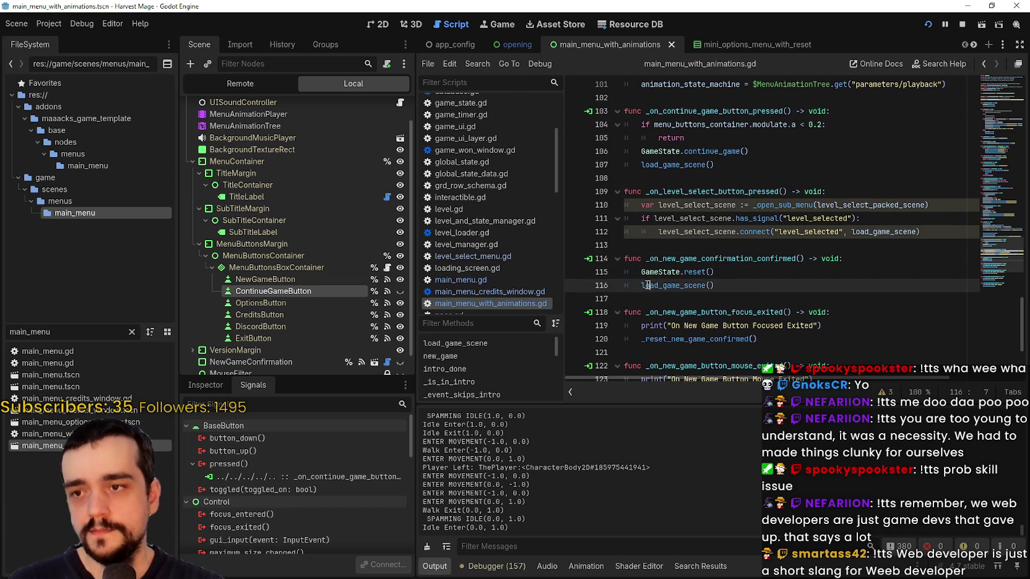
pyautogui.moveTo(717, 285)
pyautogui.mouseDown()
pyautogui.moveTo(656, 286)
pyautogui.moveTo(627, 260)
pyautogui.mouseUp()
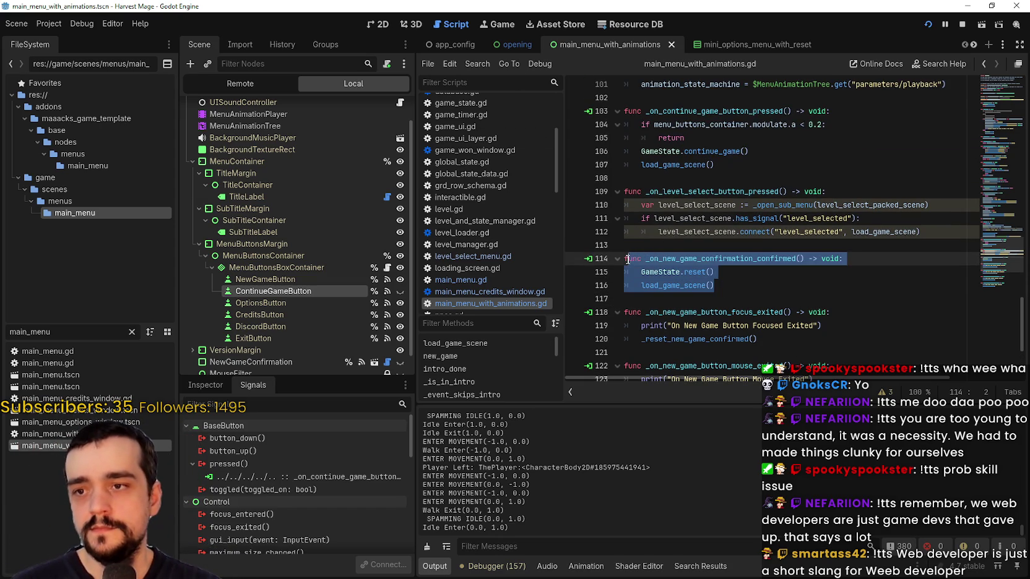
pyautogui.click(660, 248)
pyautogui.press('Return')
pyautogui.press('BackSpace')
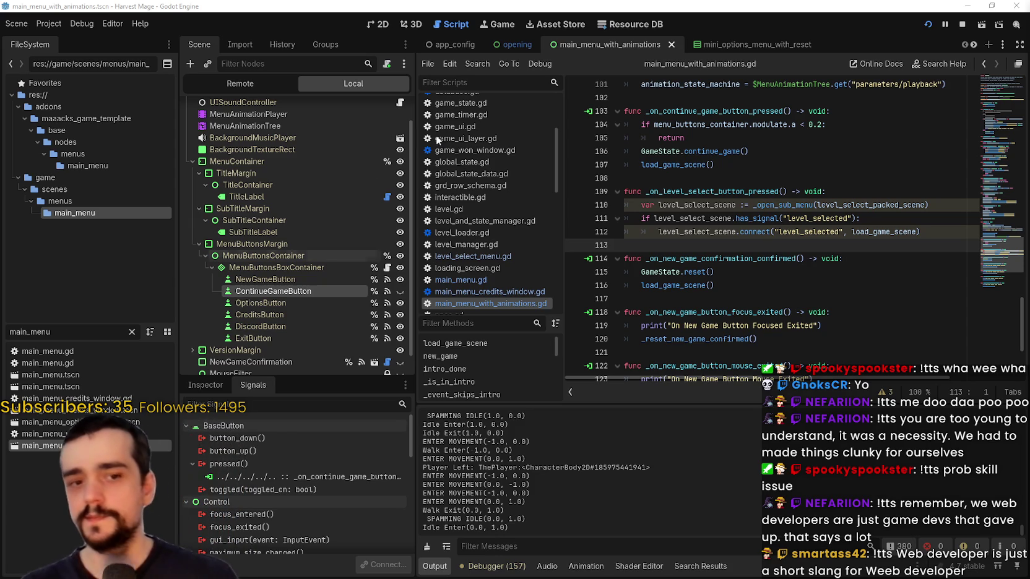
pyautogui.click(752, 294)
pyautogui.scroll(-2, 748, 290)
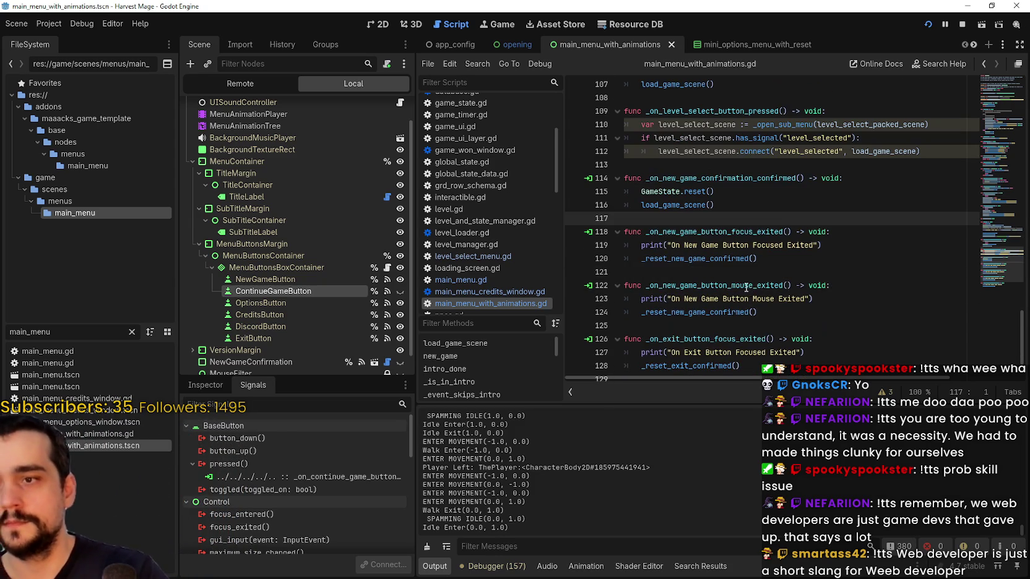
pyautogui.click(732, 272)
pyautogui.scroll(-2, 730, 272)
pyautogui.click(724, 260)
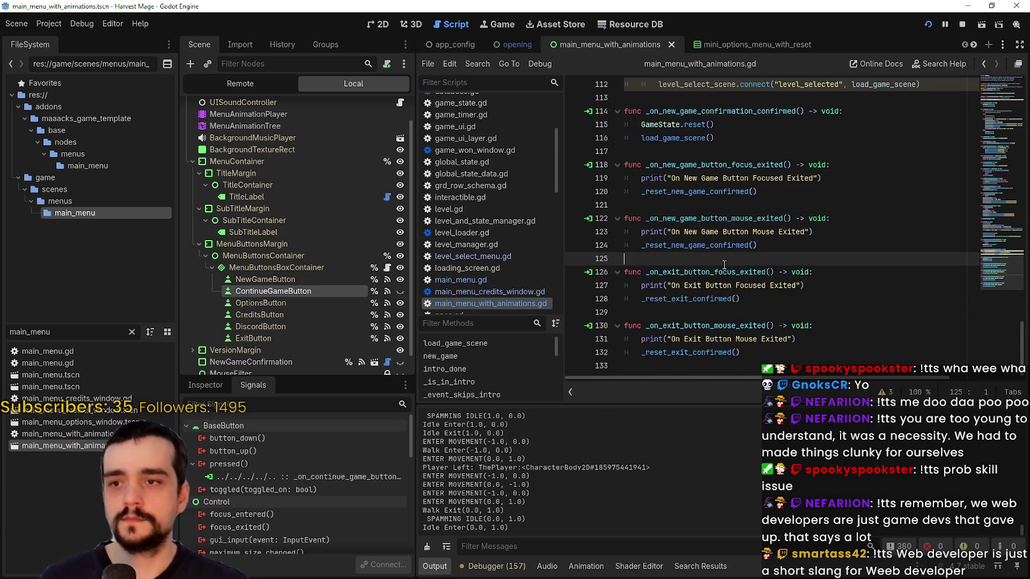
pyautogui.click(734, 313)
pyautogui.click(694, 365)
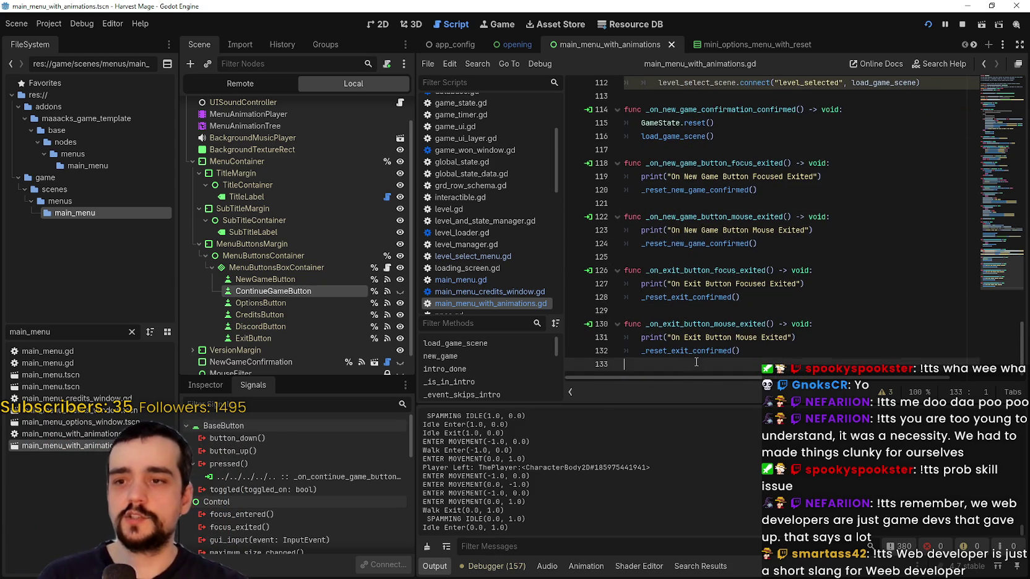
pyautogui.click(670, 316)
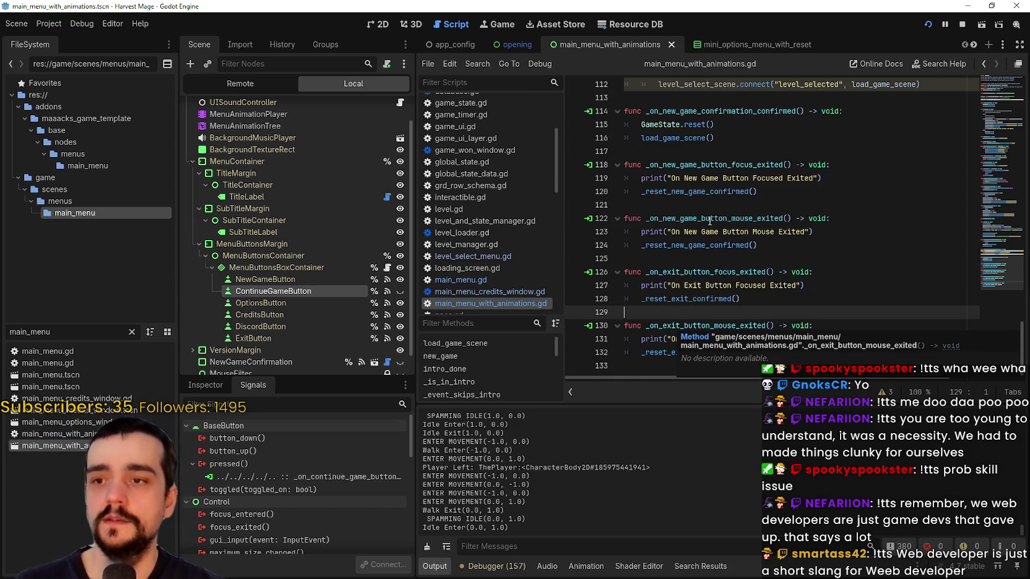
pyautogui.scroll(5, 710, 220)
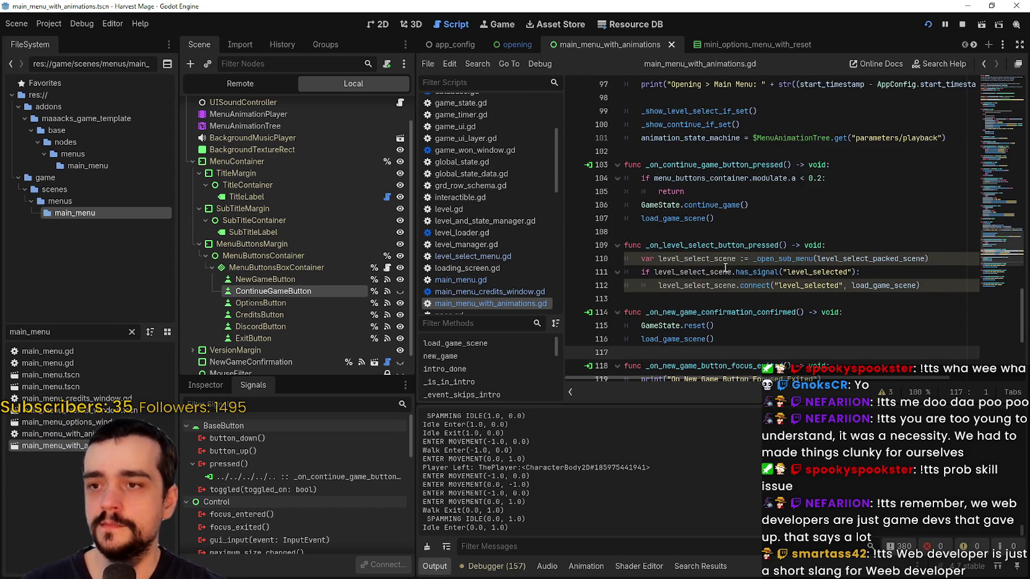
# Move the caret around the _ready and menu handler lines of the script, making no edits
pyautogui.scroll(4, 726, 268)
pyautogui.click(732, 284)
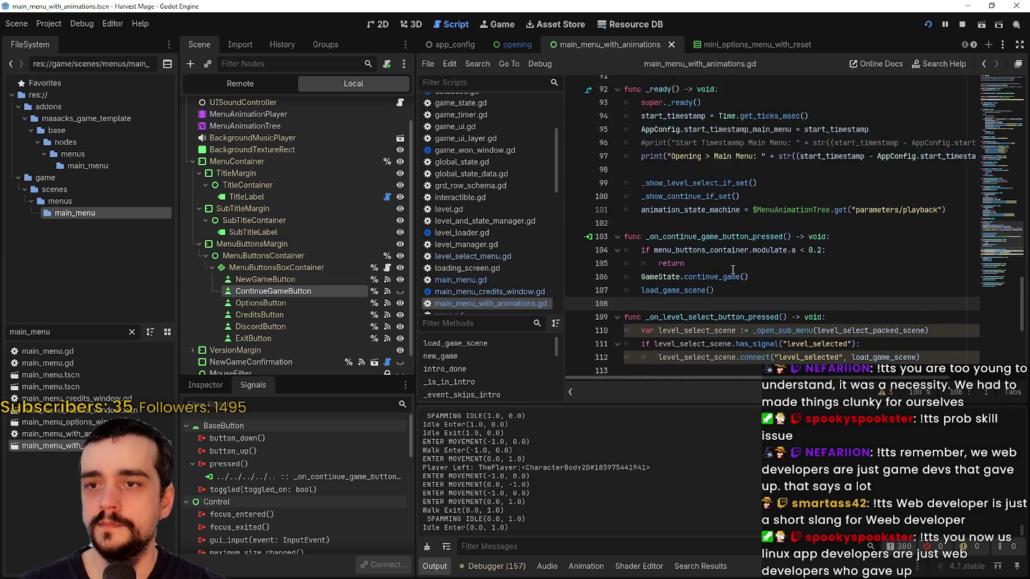
pyautogui.scroll(3, 733, 270)
pyautogui.moveTo(416, 270); pyautogui.dragTo(390, 270)
pyautogui.click(681, 230)
pyautogui.scroll(3, 681, 229)
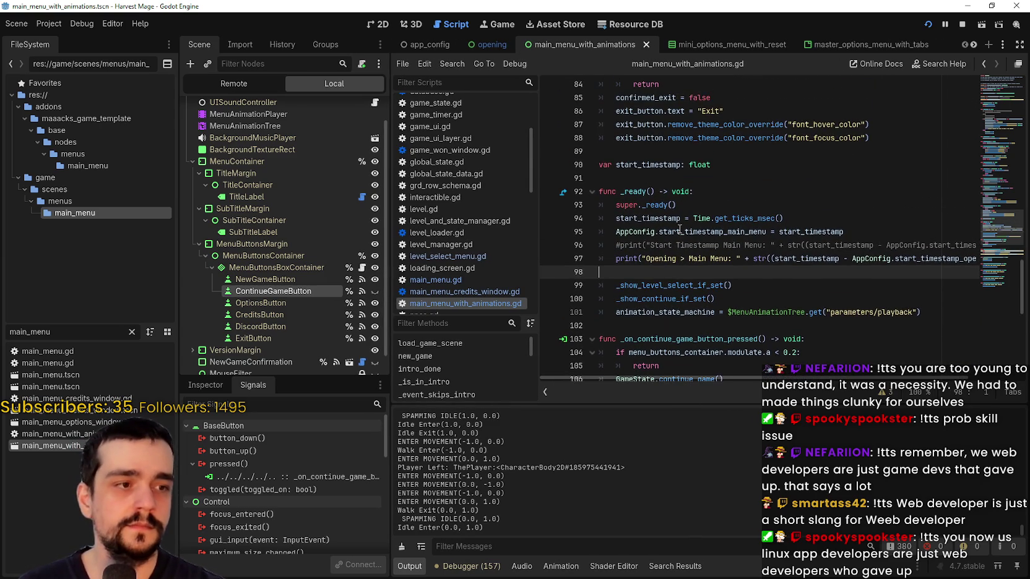
pyautogui.scroll(-5, 680, 229)
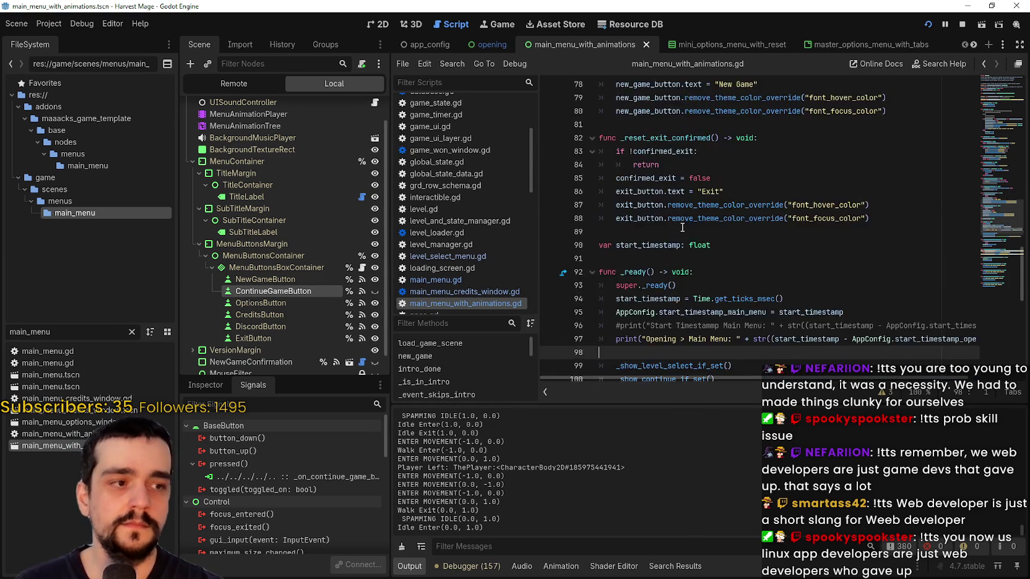
pyautogui.scroll(-2, 667, 247)
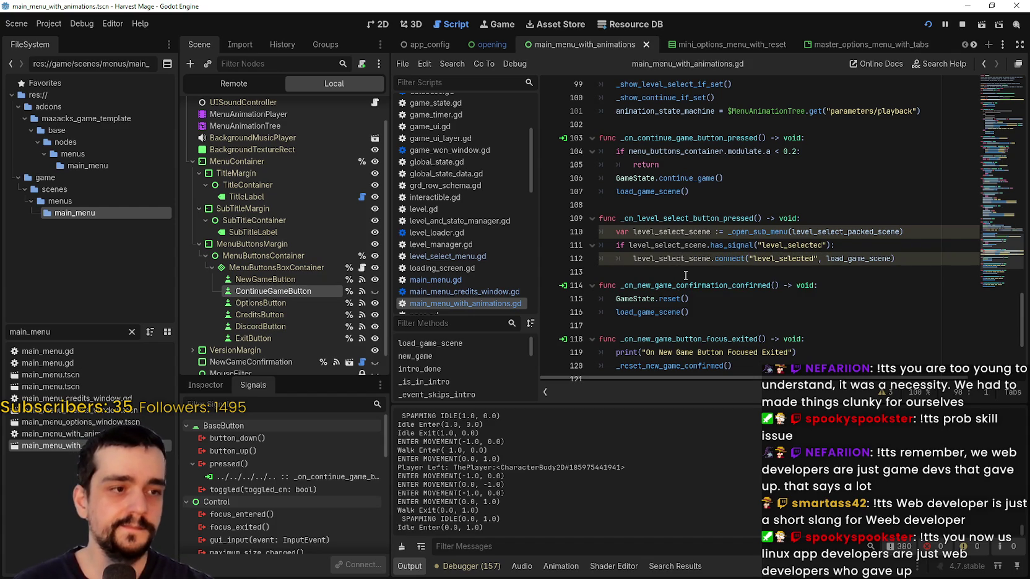
pyautogui.click(704, 167)
pyautogui.click(712, 207)
pyautogui.scroll(1, 759, 228)
pyautogui.scroll(2, 758, 228)
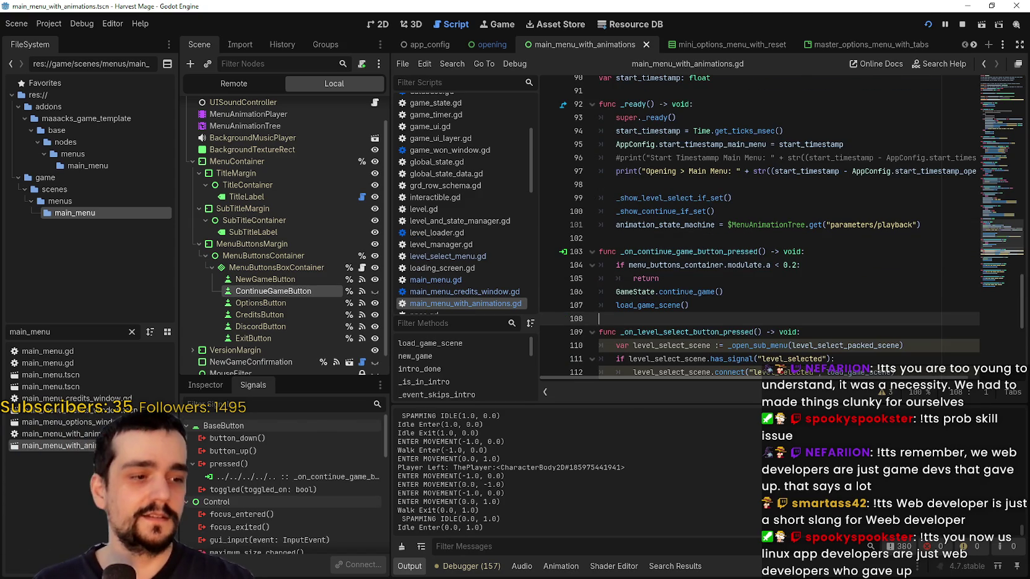
# In the running game, Save and Exit from the pause menu, then start and confirm a New Game
pyautogui.hotkey('alt', 'Tab')
pyautogui.press('Escape')
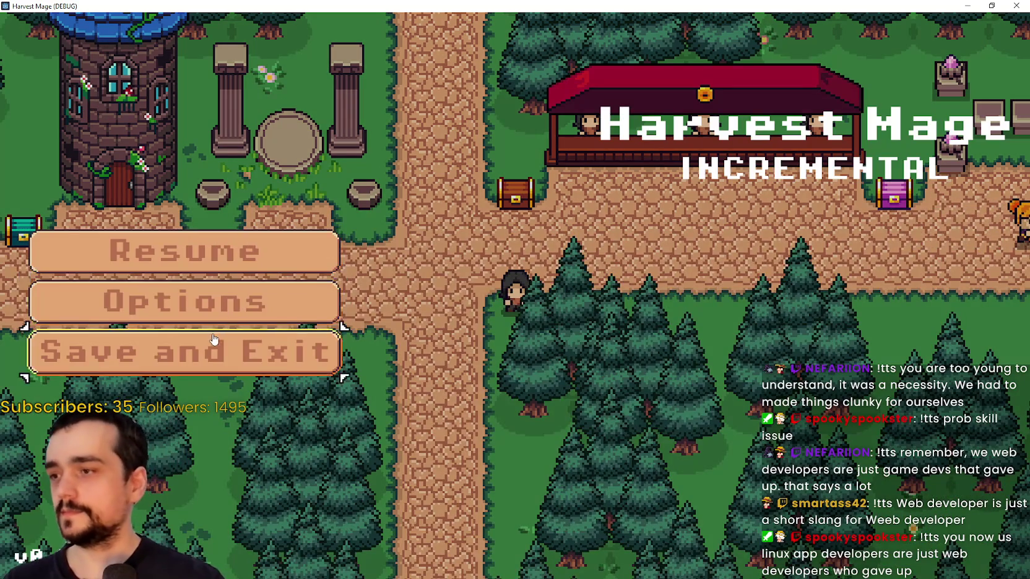
pyautogui.click(214, 340)
pyautogui.click(155, 260)
pyautogui.click(155, 260)
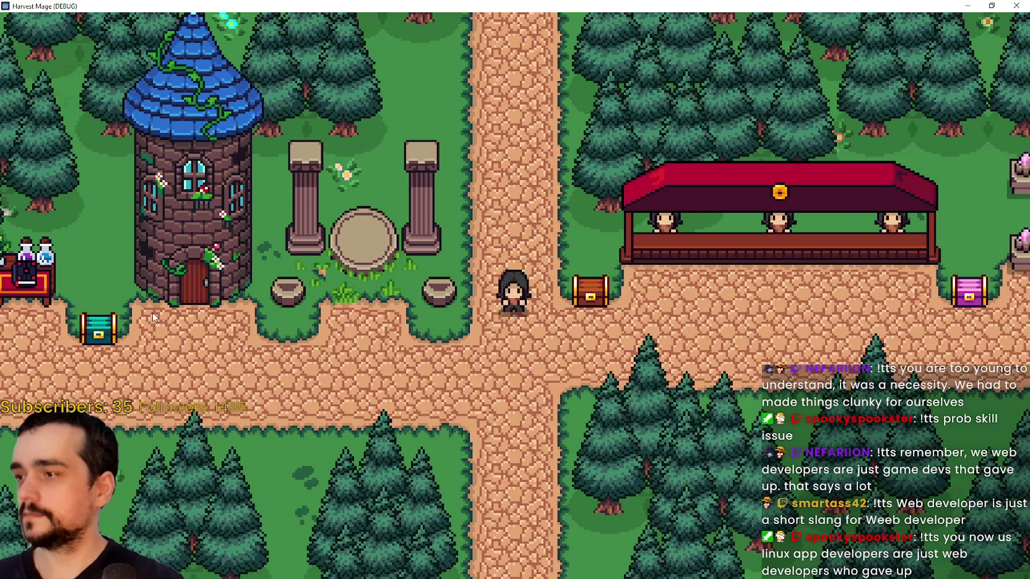
# Walk around the village crossroads, toggle the pause menu, then head west into the forest clearing
pyautogui.press('s')
pyautogui.press('d')
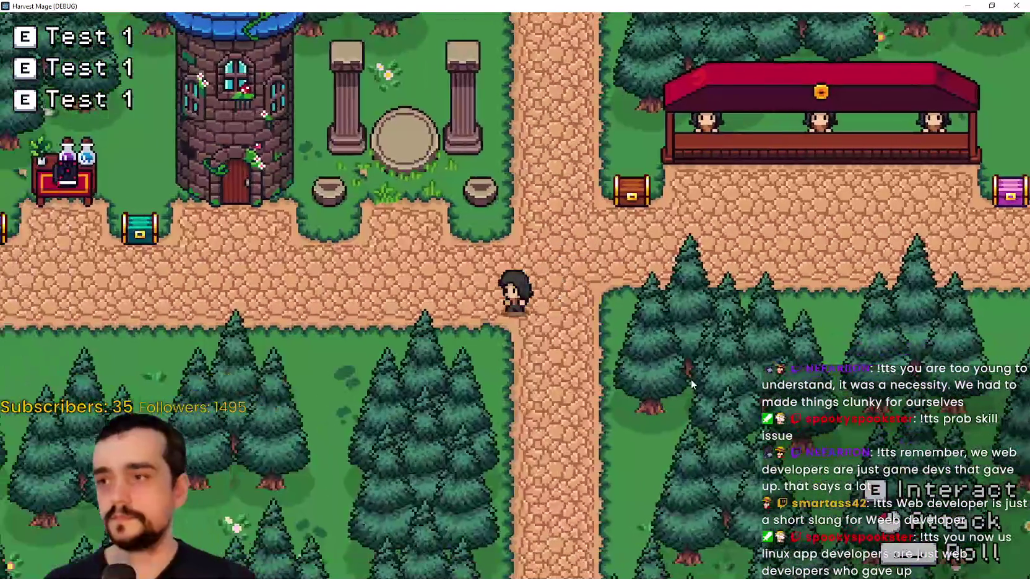
pyautogui.press('Escape')
pyautogui.press('Escape')
pyautogui.press('Escape')
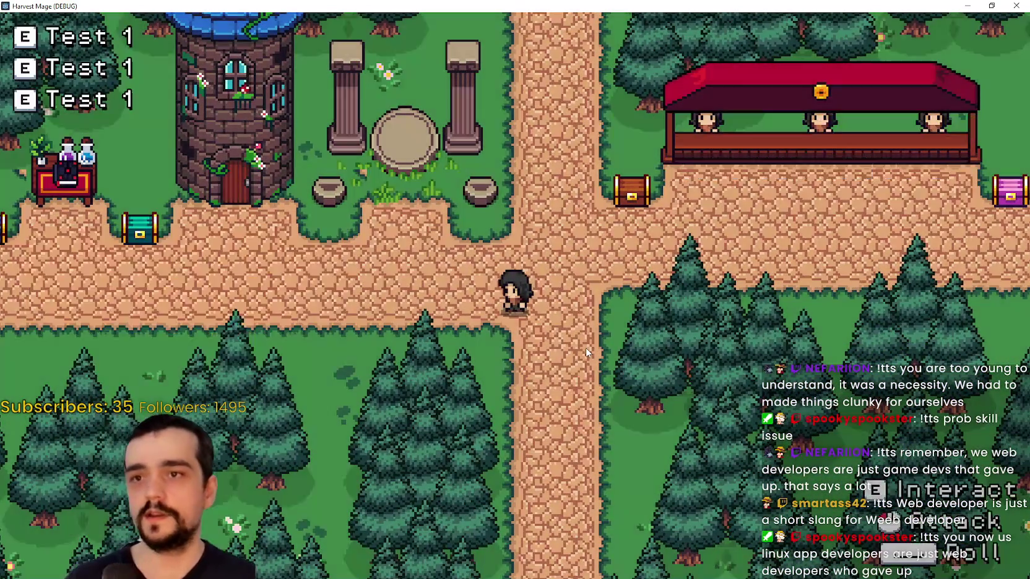
pyautogui.press('Escape')
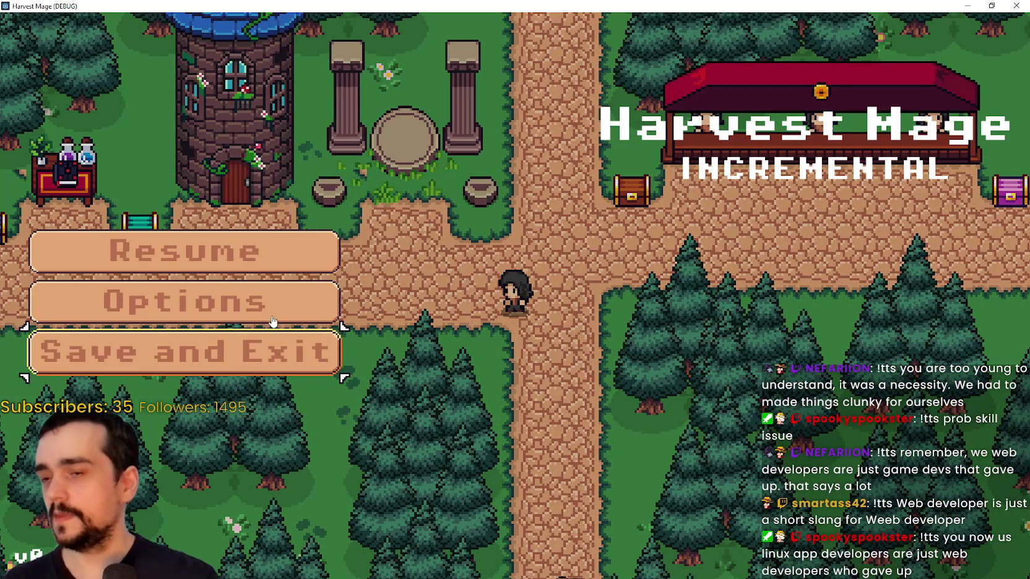
pyautogui.press('Escape')
pyautogui.press('a')
pyautogui.press('d')
pyautogui.press('d')
pyautogui.press('a')
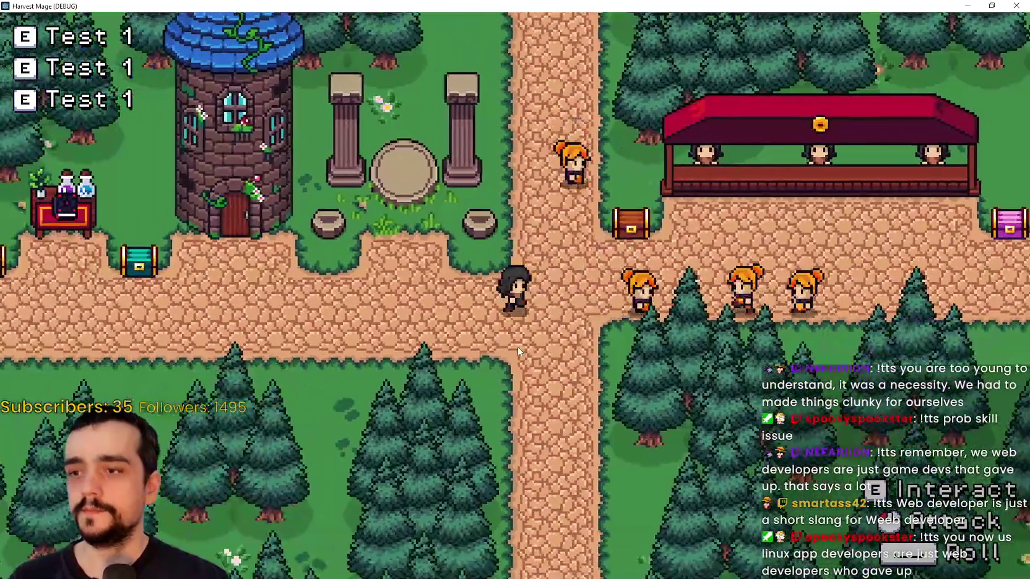
pyautogui.press('d')
pyautogui.press('a')
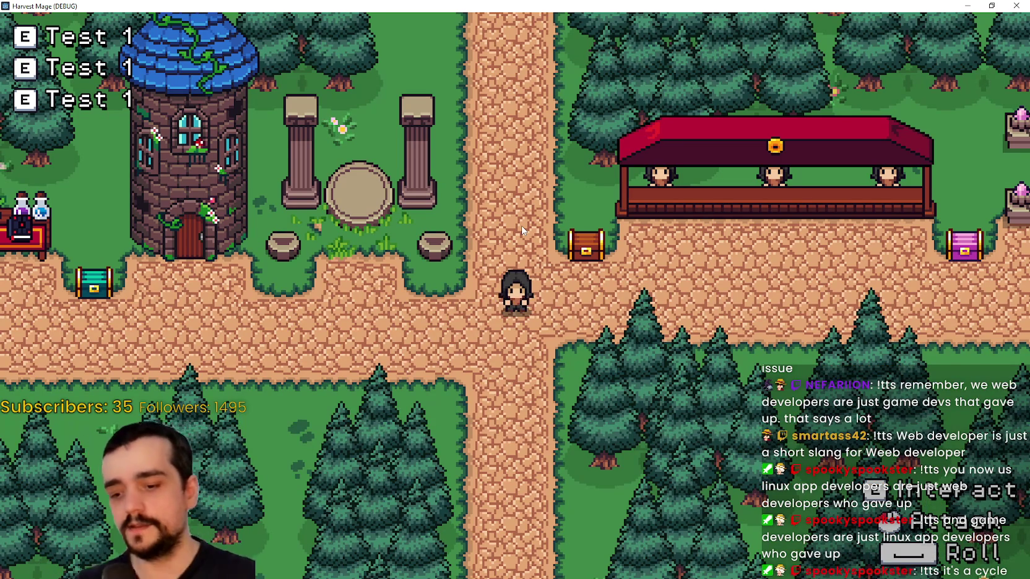
pyautogui.press('s')
pyautogui.press('a')
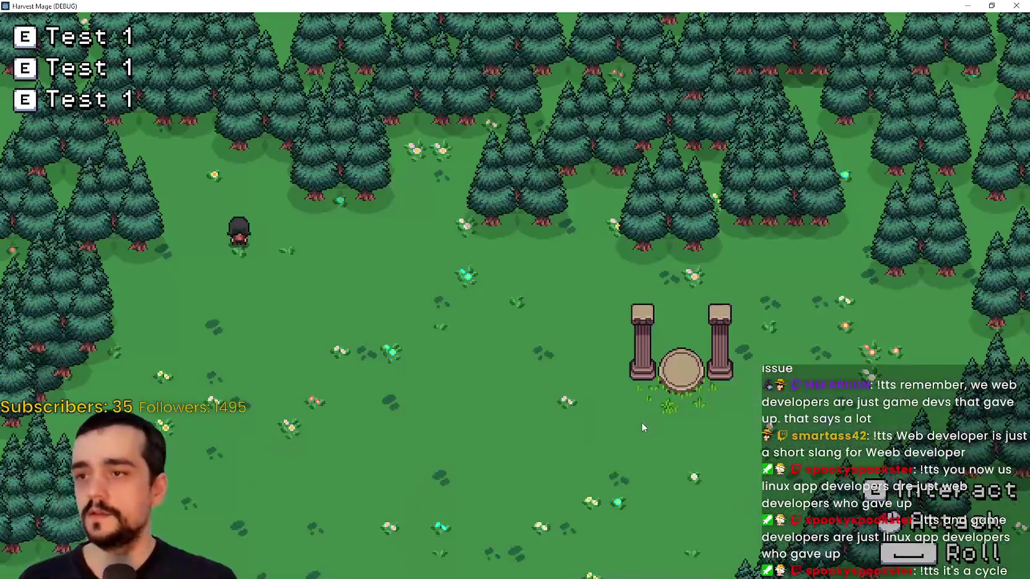
# Walk across the forest clearing past the pillars into the exit, then face up at the village crossroads
pyautogui.press('d')
pyautogui.press('s')
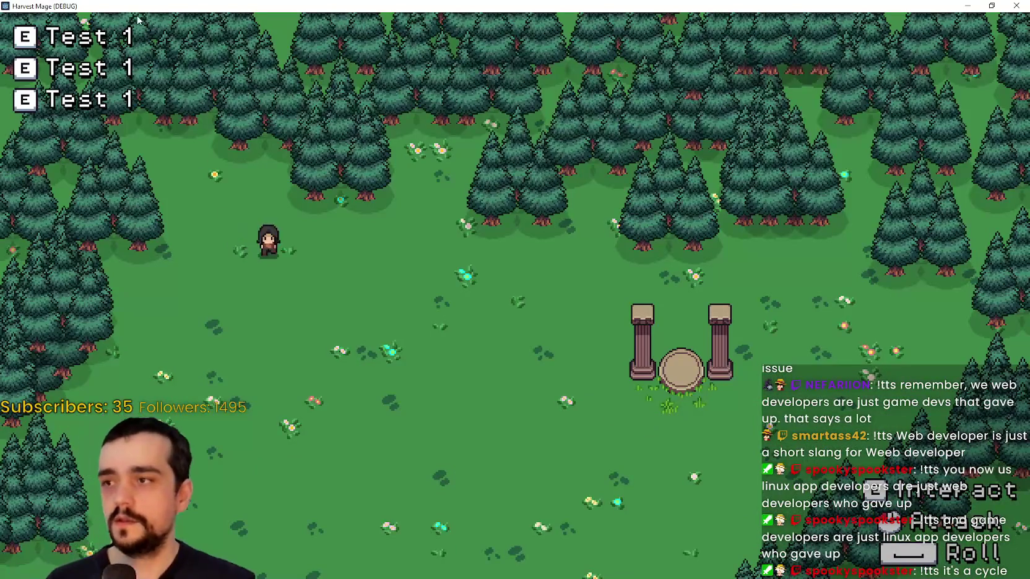
pyautogui.press('d')
pyautogui.press('s')
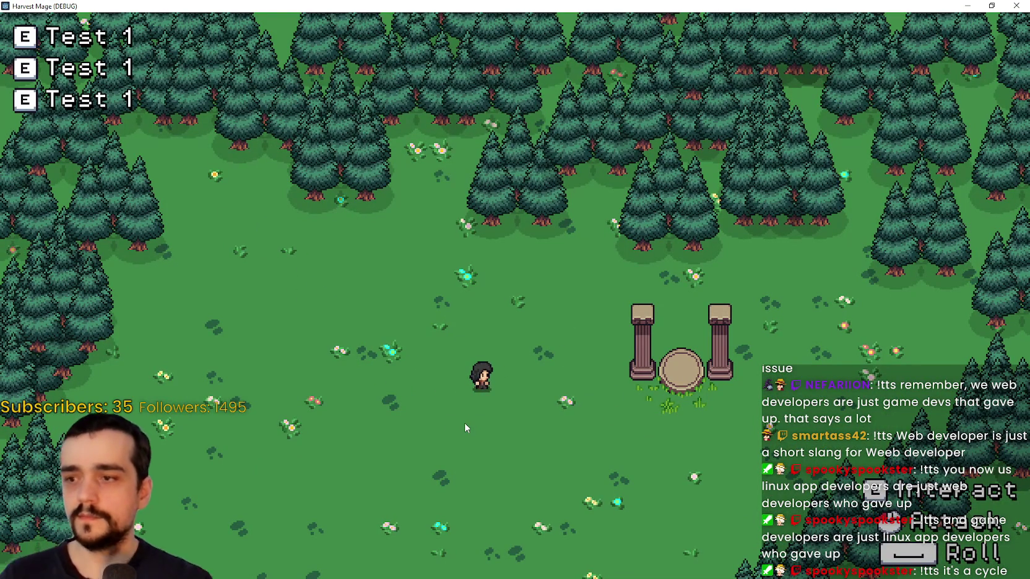
pyautogui.press('w')
pyautogui.press('d')
pyautogui.press('a')
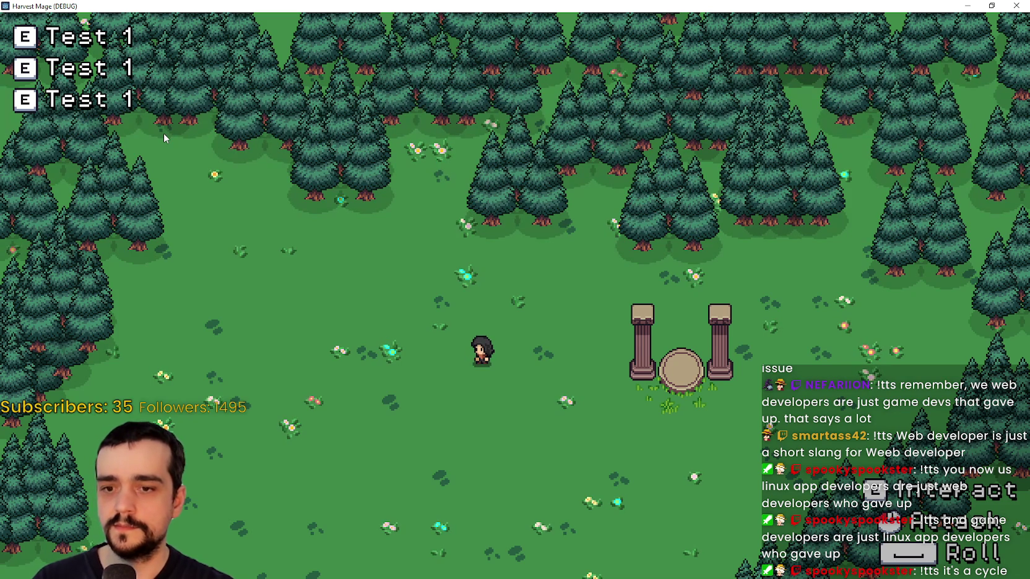
pyautogui.press('d')
pyautogui.press('s')
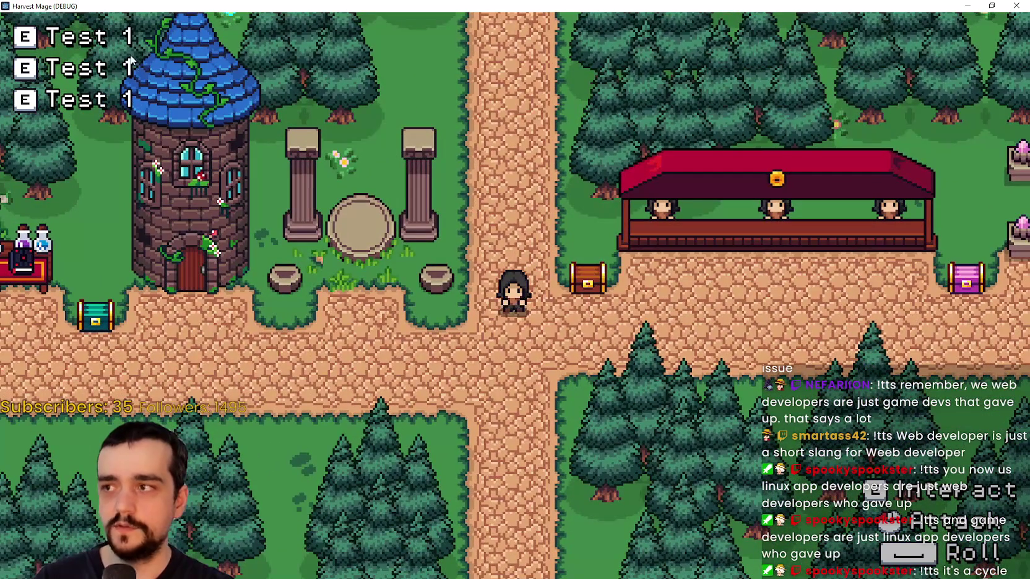
pyautogui.press('s')
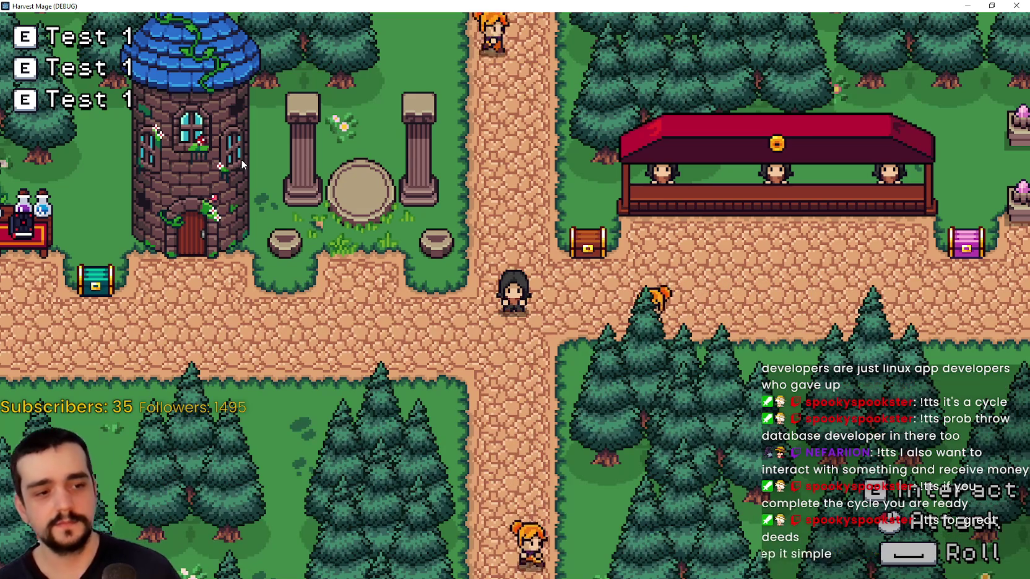
pyautogui.press('w')
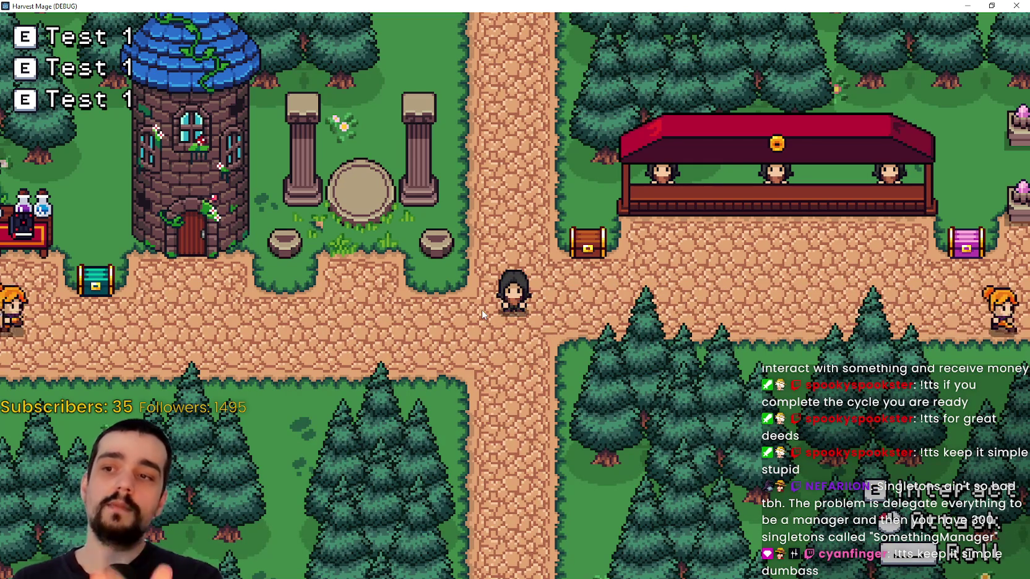
# Walk the player west into the forest clearing, then east through the pillars back to the village
pyautogui.press('w')
pyautogui.press('s')
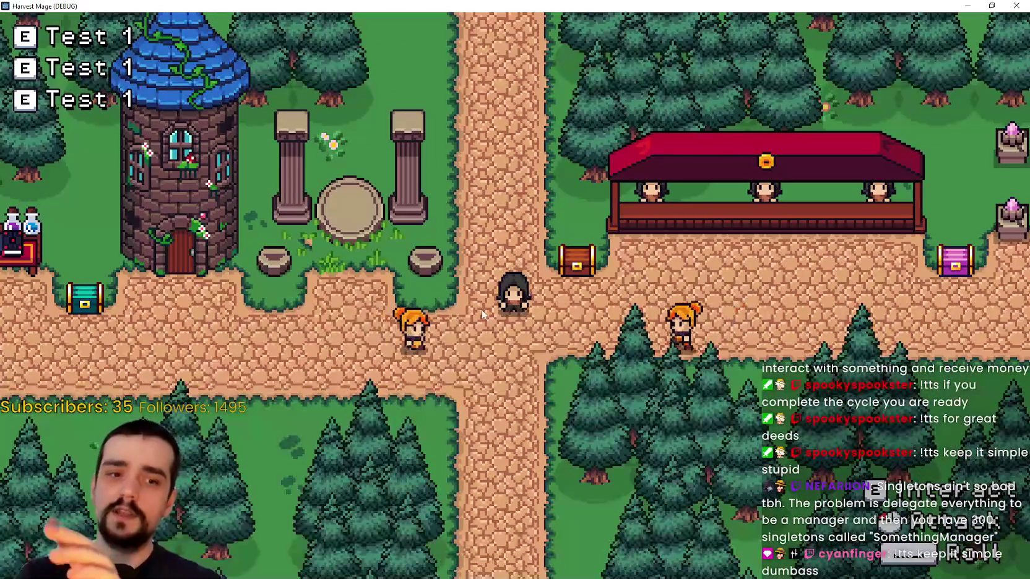
pyautogui.press('a')
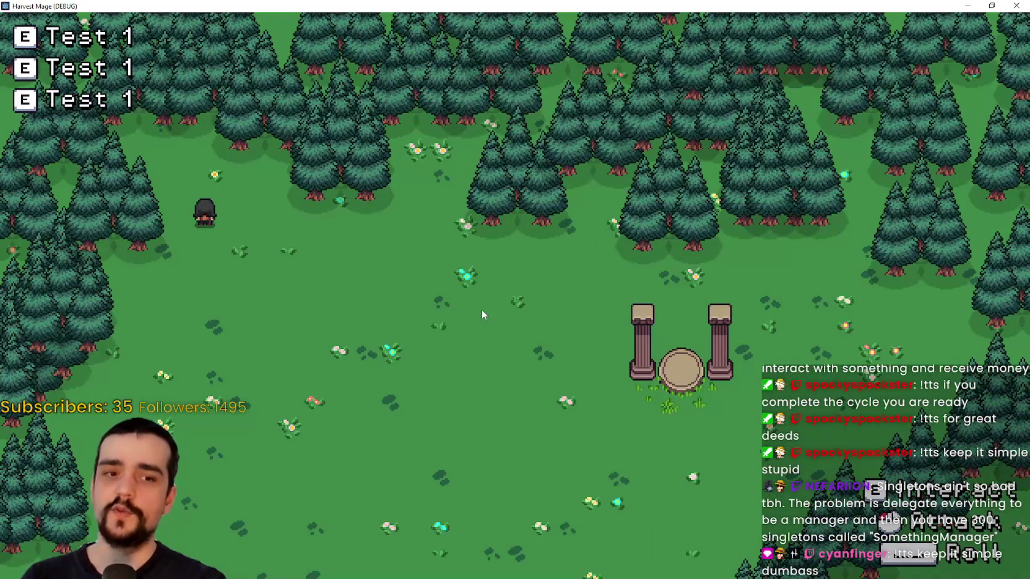
pyautogui.press('d')
pyautogui.press('s')
pyautogui.press('s')
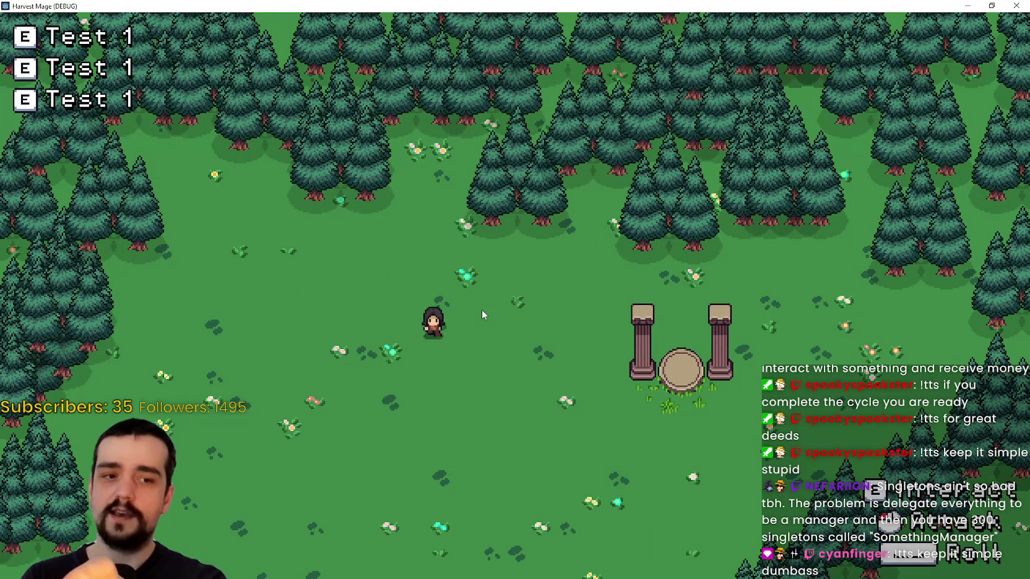
pyautogui.press('d')
pyautogui.press('s')
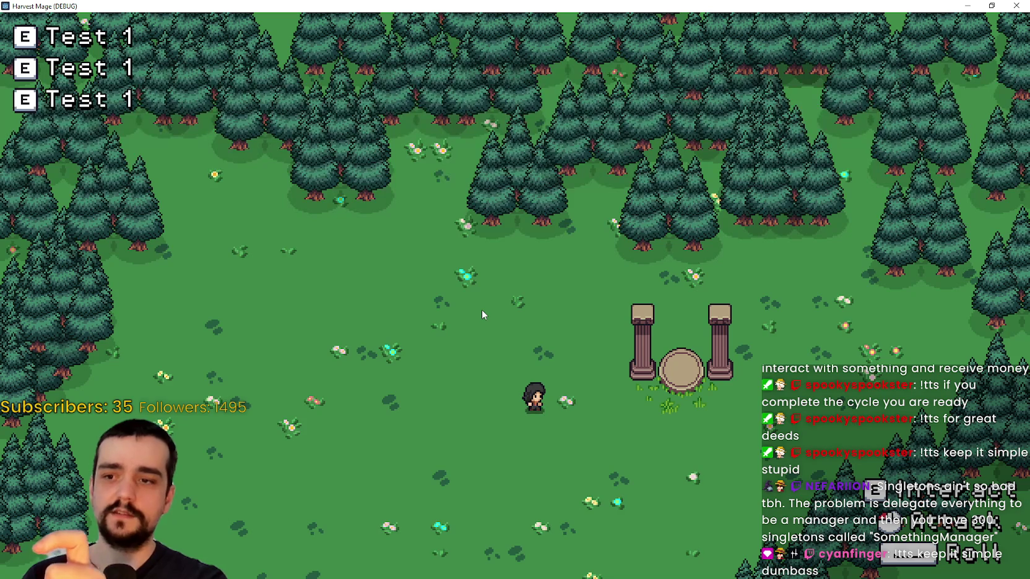
pyautogui.press('d')
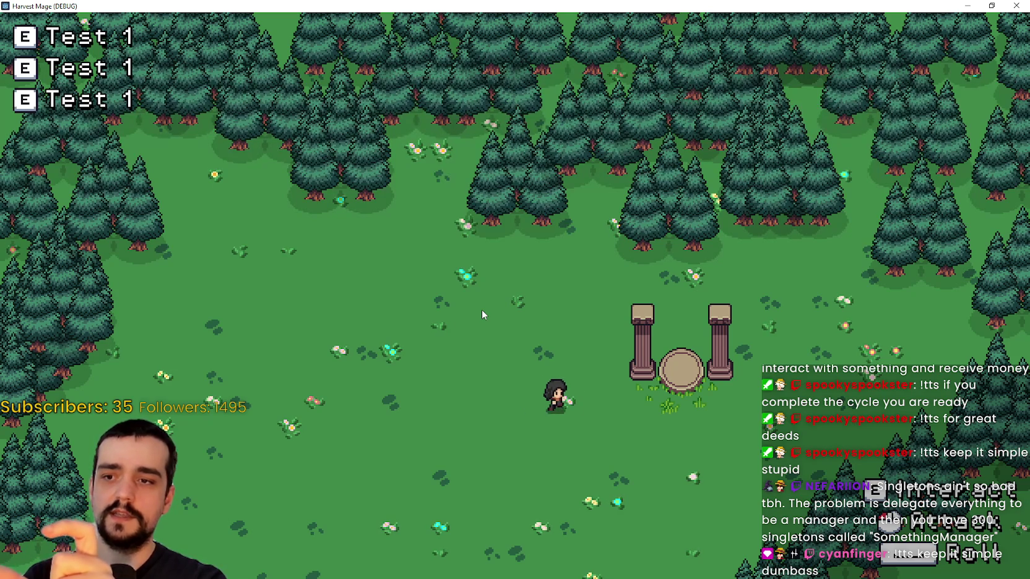
pyautogui.press('e')
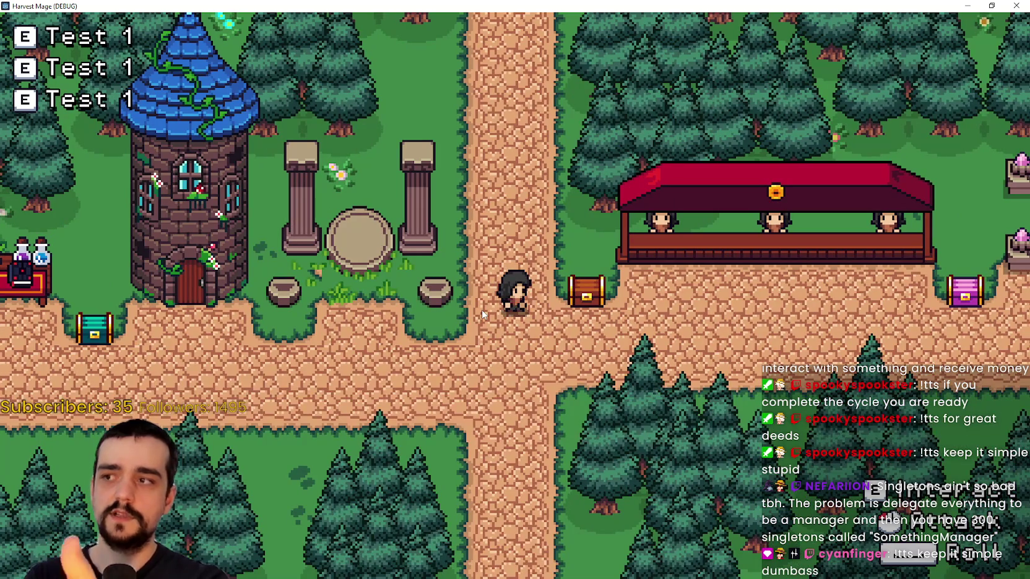
# Walk the town path into the forest clearing again, return through the pillars, then switch to Godot
pyautogui.press('s')
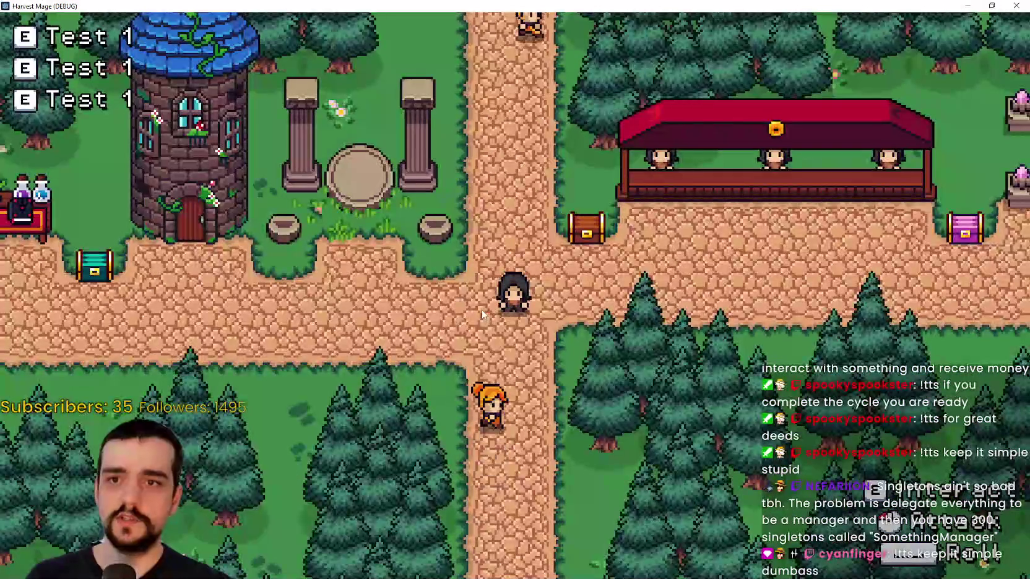
pyautogui.press('w')
pyautogui.press('a')
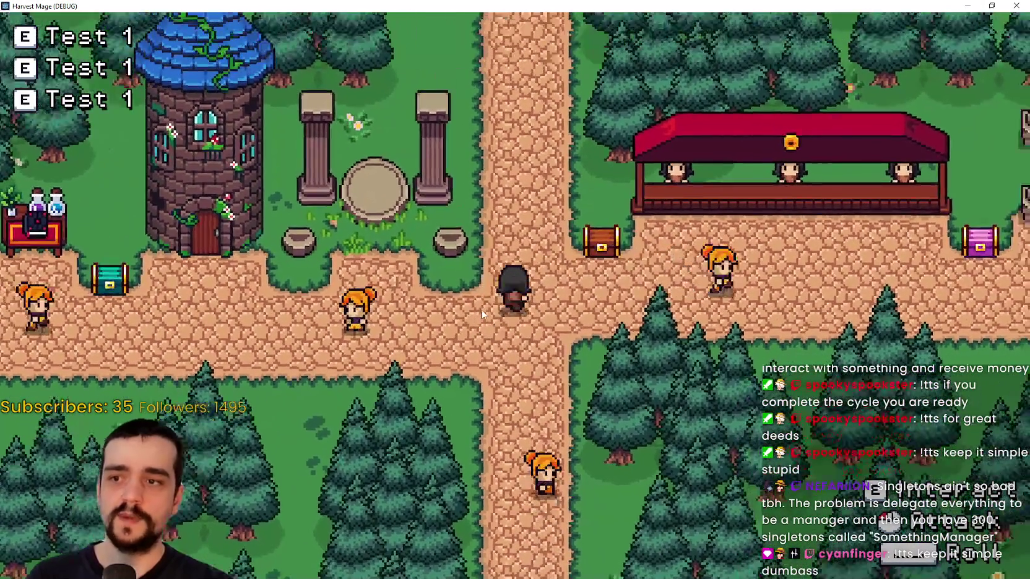
pyautogui.press('w')
pyautogui.press('a')
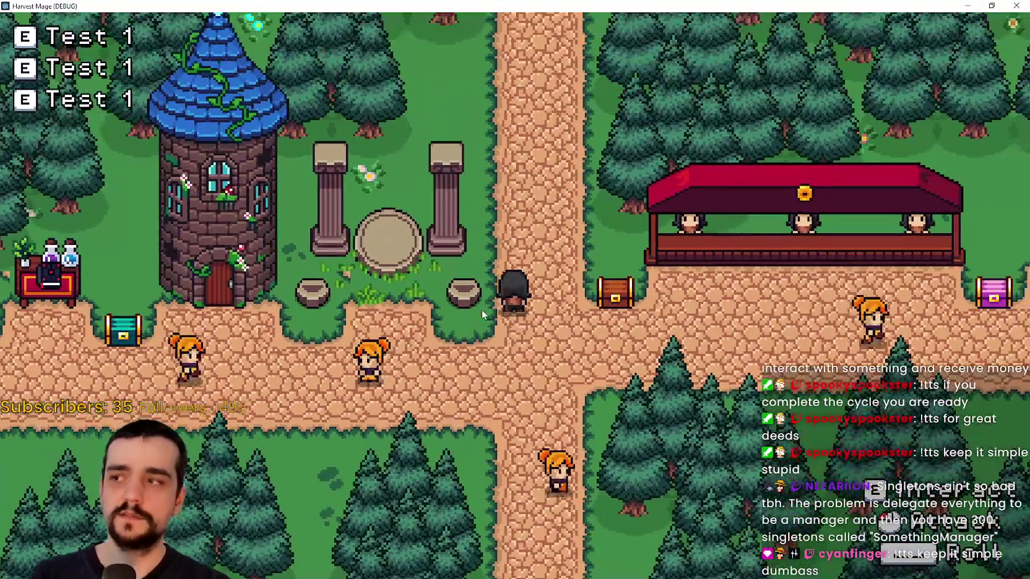
pyautogui.press('d')
pyautogui.press('a')
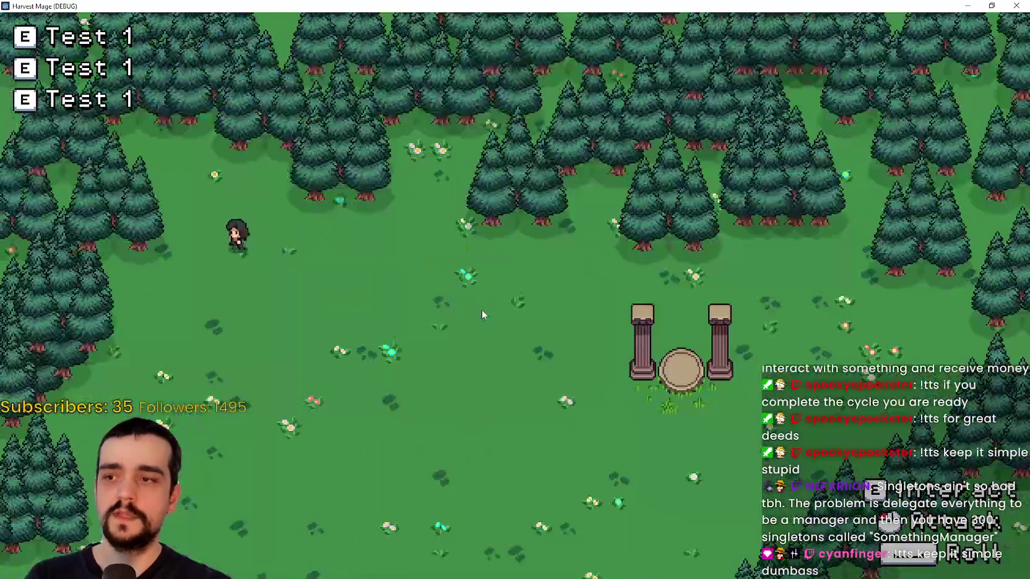
pyautogui.press('d')
pyautogui.press('s')
pyautogui.press('d')
pyautogui.press('s')
pyautogui.press('d')
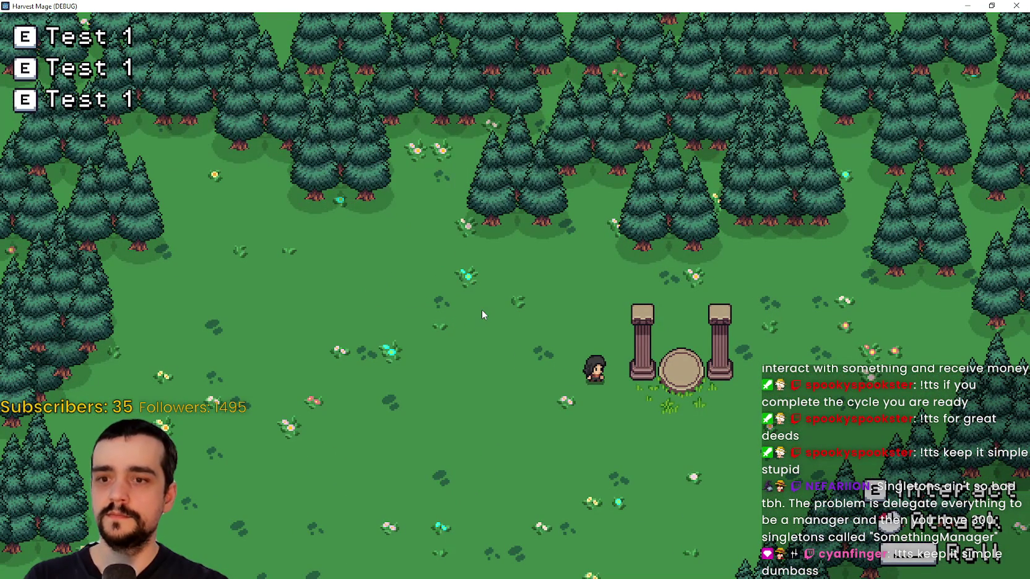
pyautogui.press('e')
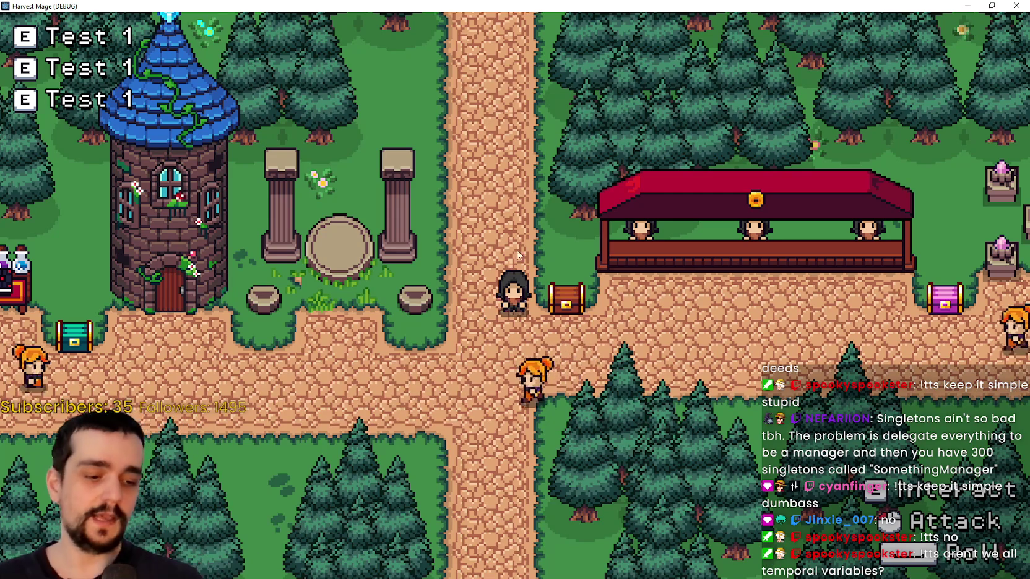
pyautogui.press('F8')
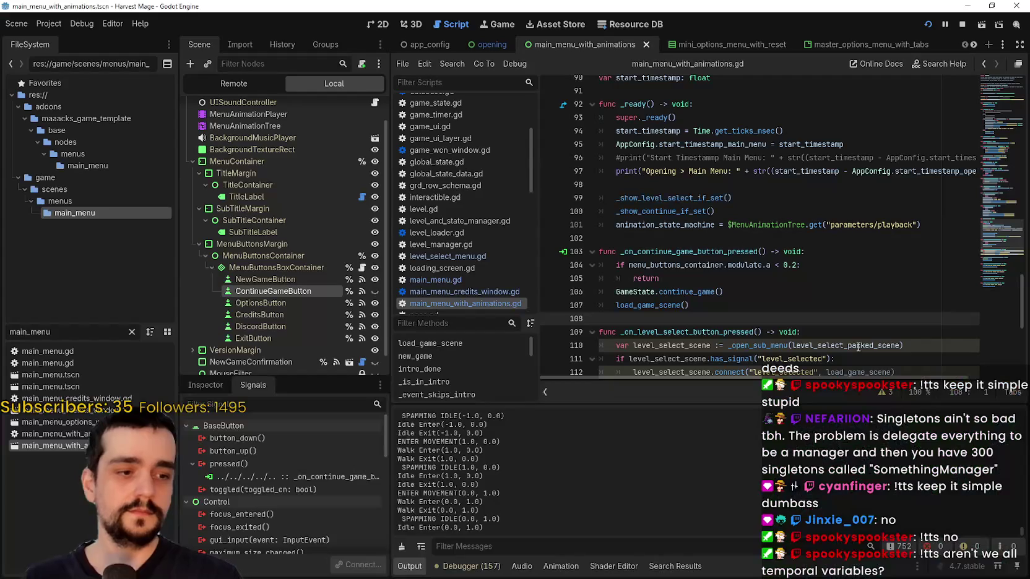
# In the Remote scene tree, select the_village under GameContainer, expand its level_state, and clear the main_menu filter
pyautogui.click(706, 264)
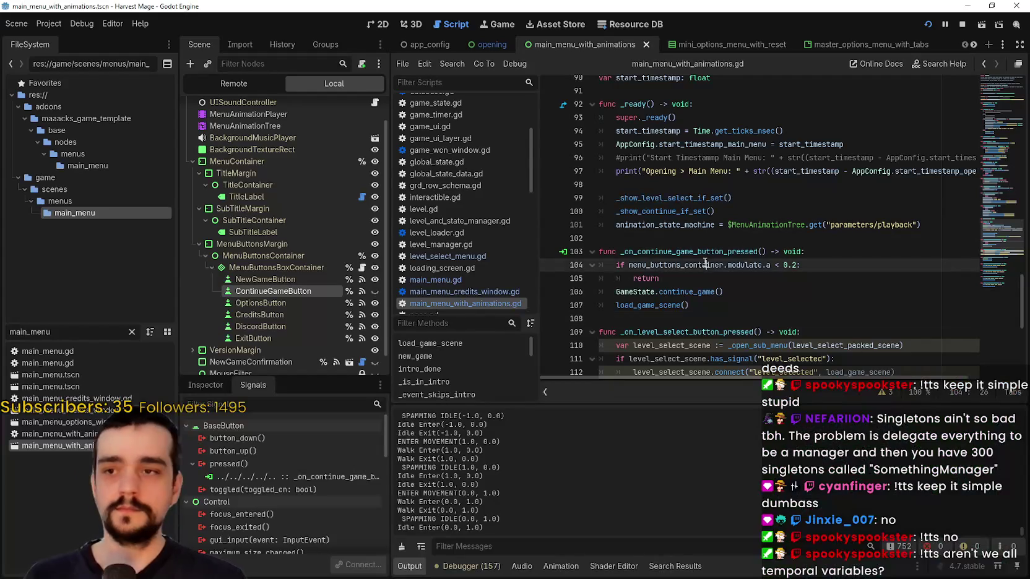
pyautogui.click(231, 84)
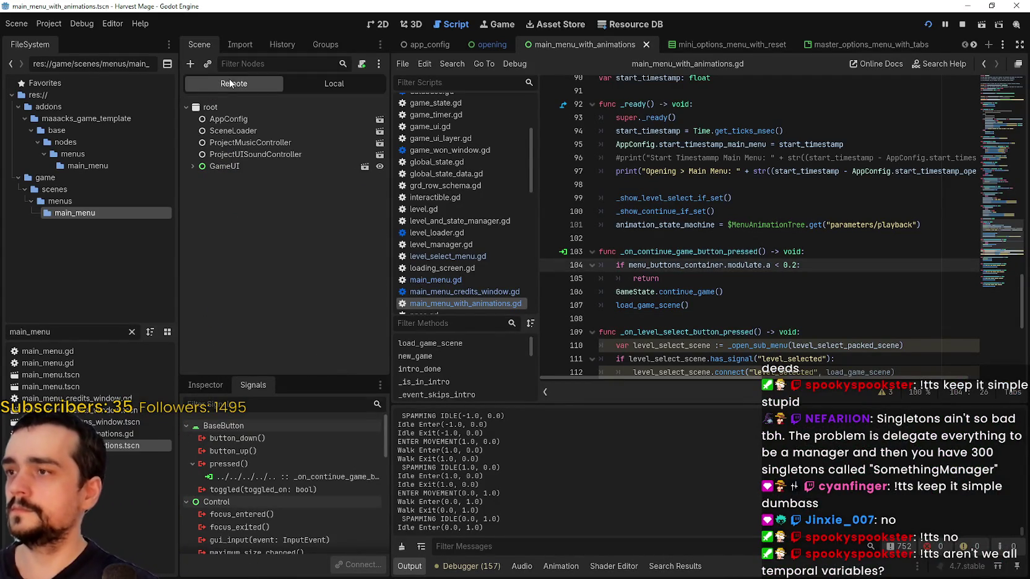
pyautogui.click(235, 117)
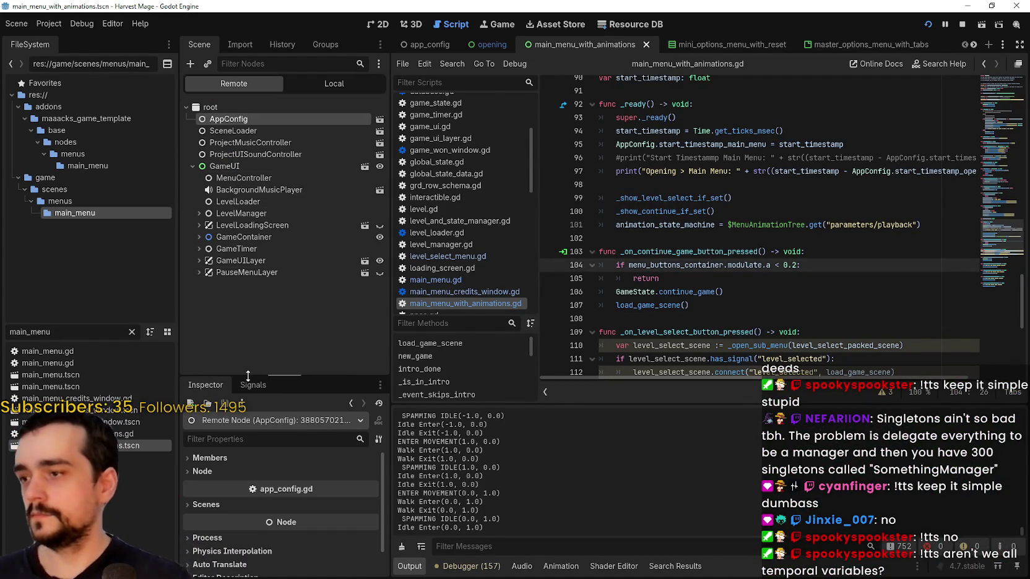
pyautogui.moveTo(247, 376); pyautogui.dragTo(247, 301)
pyautogui.click(245, 238)
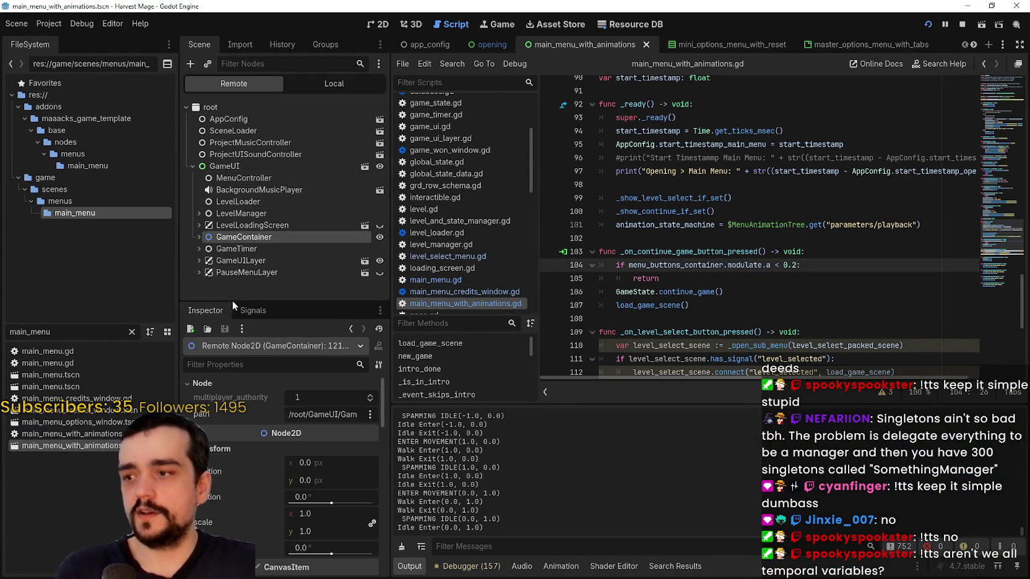
pyautogui.click(199, 237)
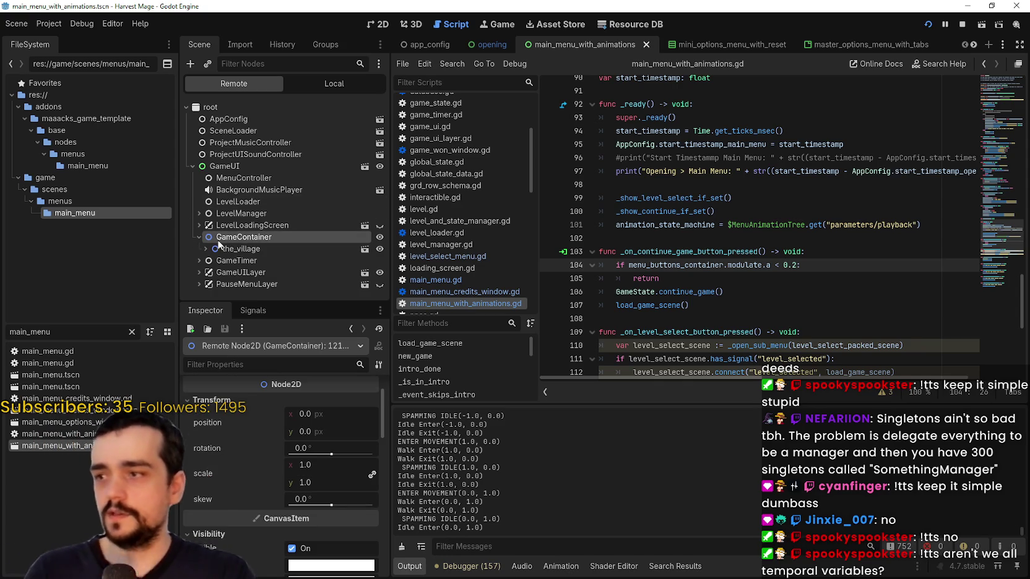
pyautogui.click(240, 248)
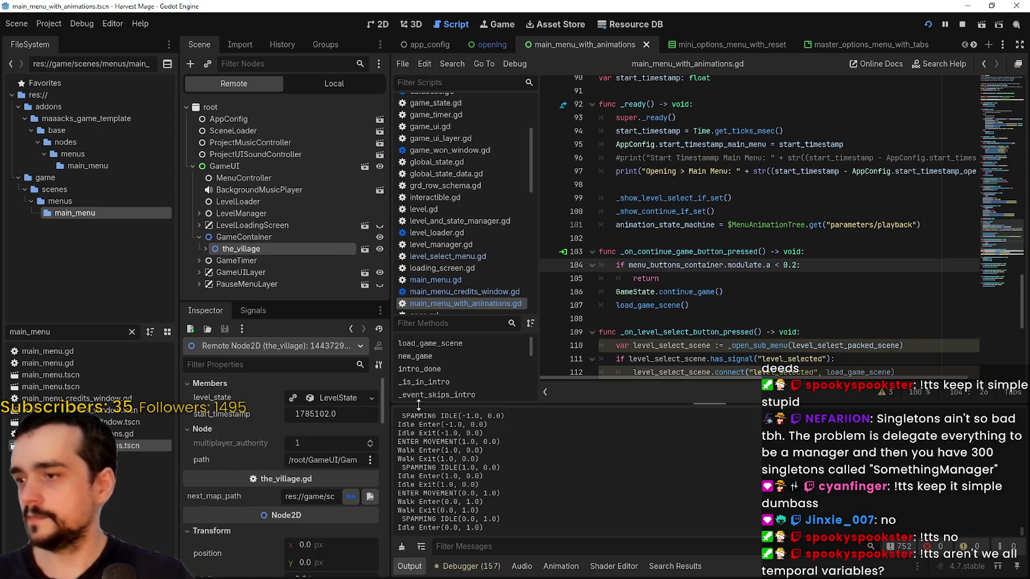
pyautogui.moveTo(391, 410)
pyautogui.mouseDown()
pyautogui.moveTo(495, 412)
pyautogui.moveTo(536, 428)
pyautogui.mouseUp()
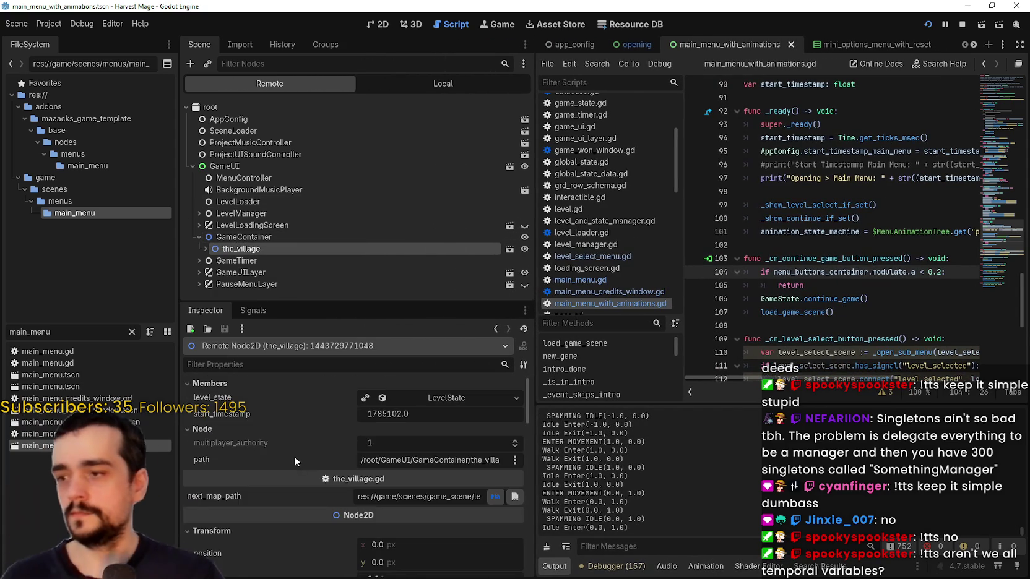
pyautogui.click(409, 401)
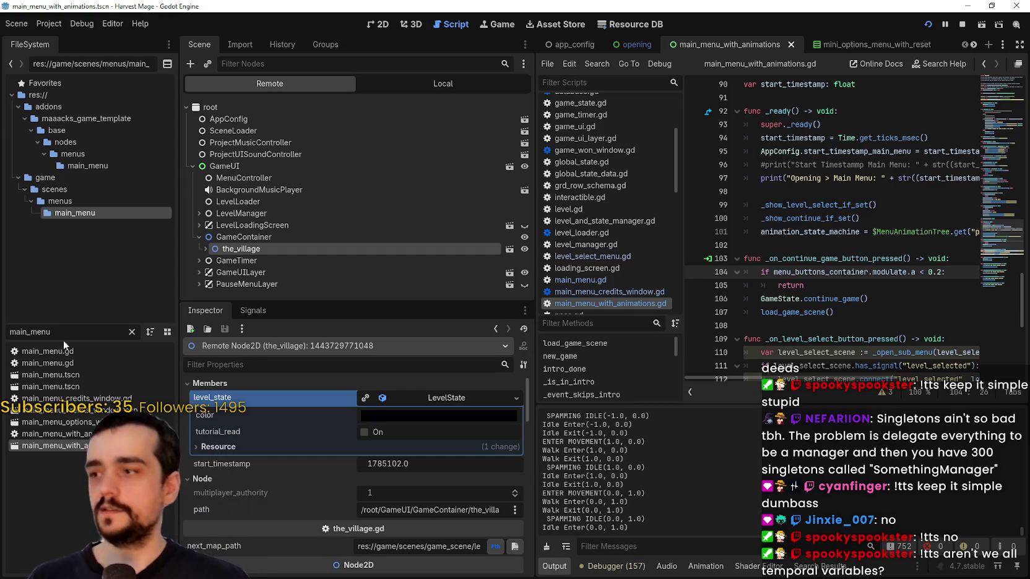
pyautogui.click(130, 332)
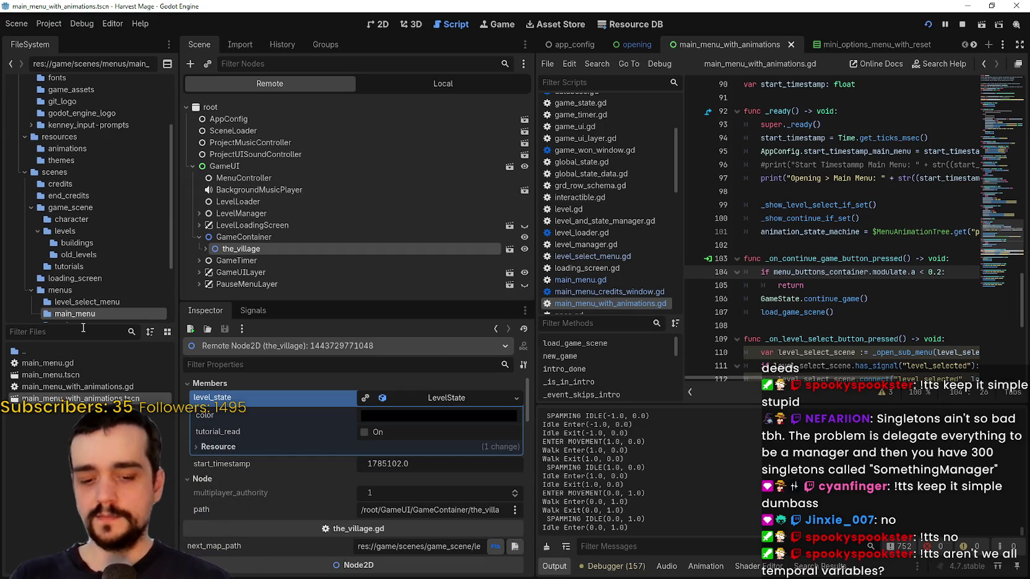
# Open level_state.gd via the 'level' filter and compare its exports with the_village's level_state
pyautogui.write('level_sta')
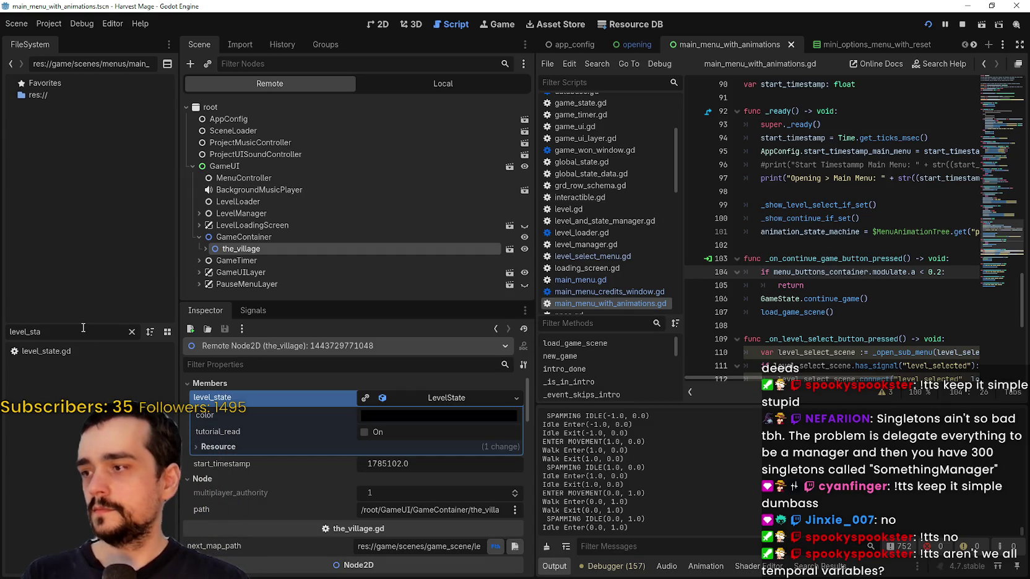
pyautogui.doubleClick(84, 356)
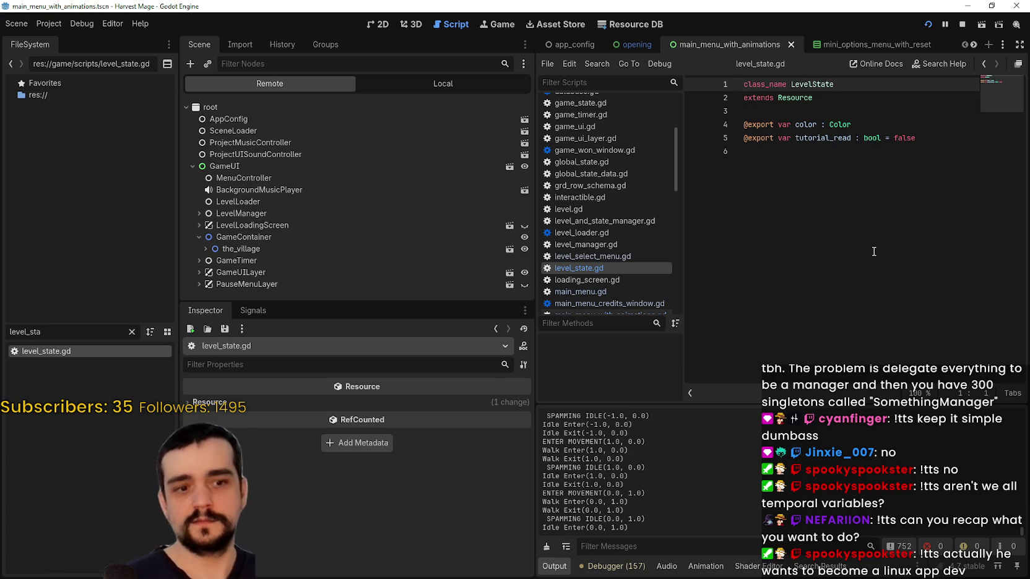
pyautogui.click(270, 246)
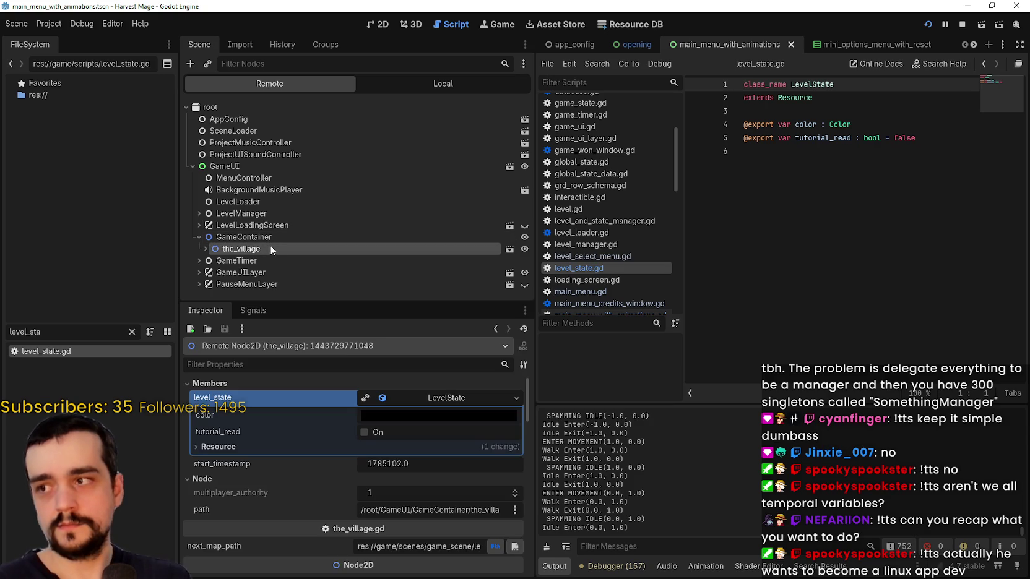
pyautogui.click(419, 398)
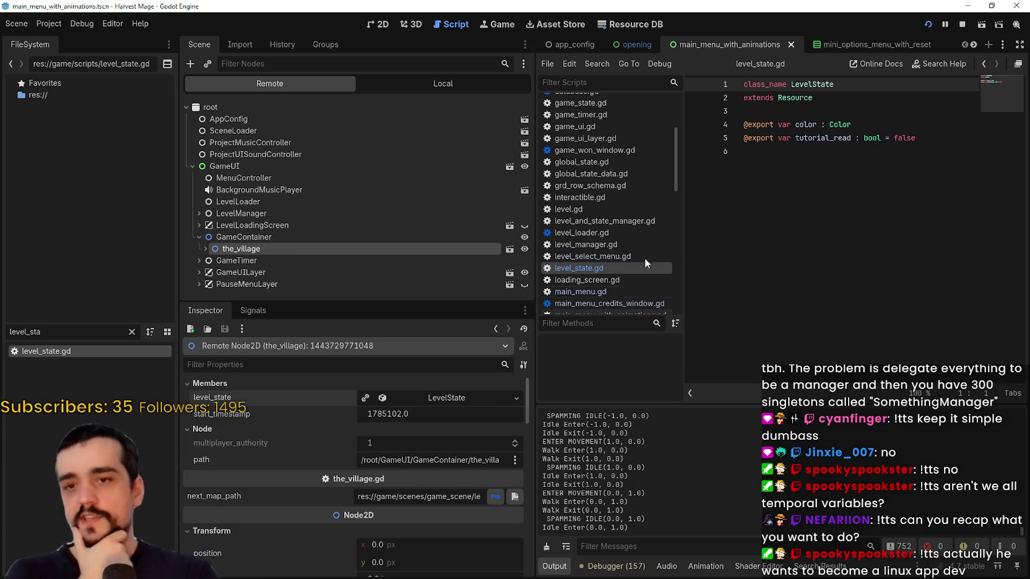
pyautogui.moveTo(917, 138)
pyautogui.mouseDown()
pyautogui.moveTo(823, 135)
pyautogui.moveTo(733, 86)
pyautogui.moveTo(719, 112)
pyautogui.moveTo(698, 90)
pyautogui.mouseUp()
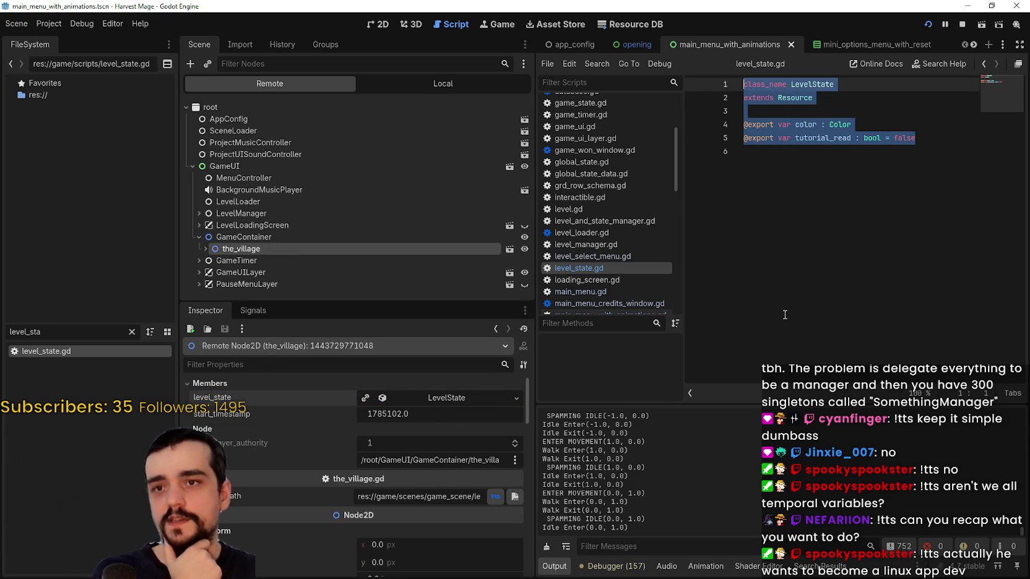
pyautogui.click(821, 267)
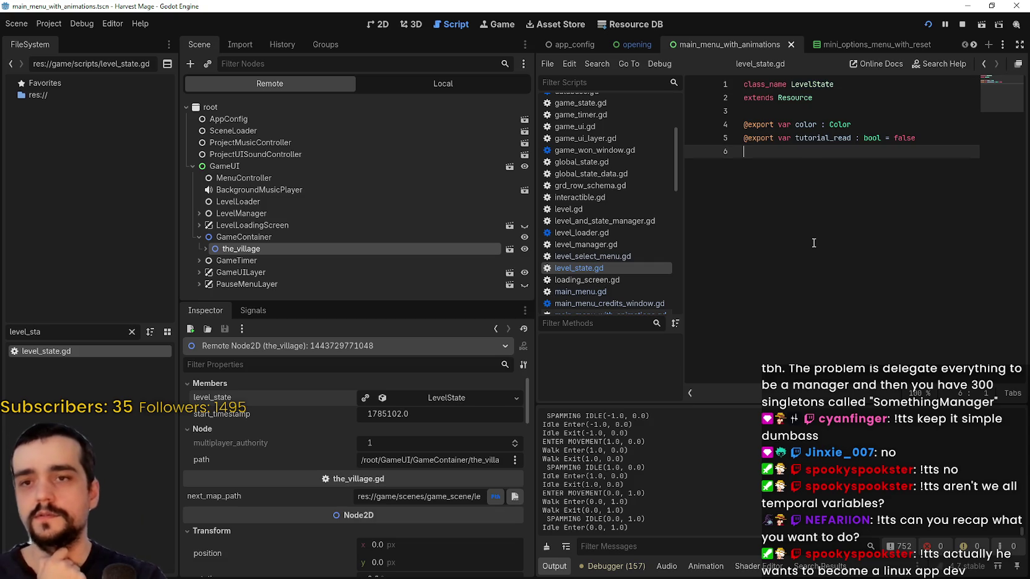
pyautogui.click(278, 238)
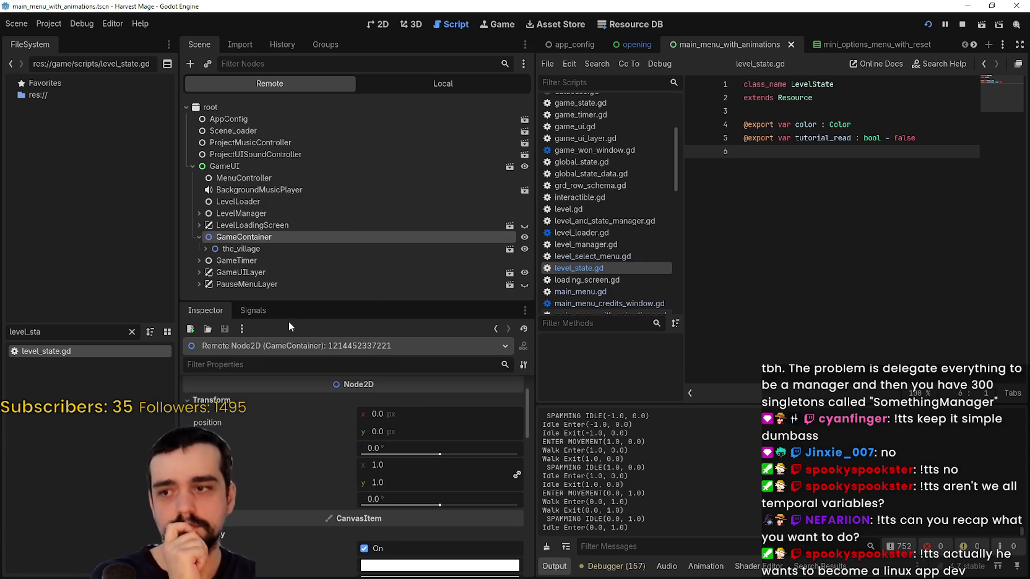
pyautogui.click(289, 254)
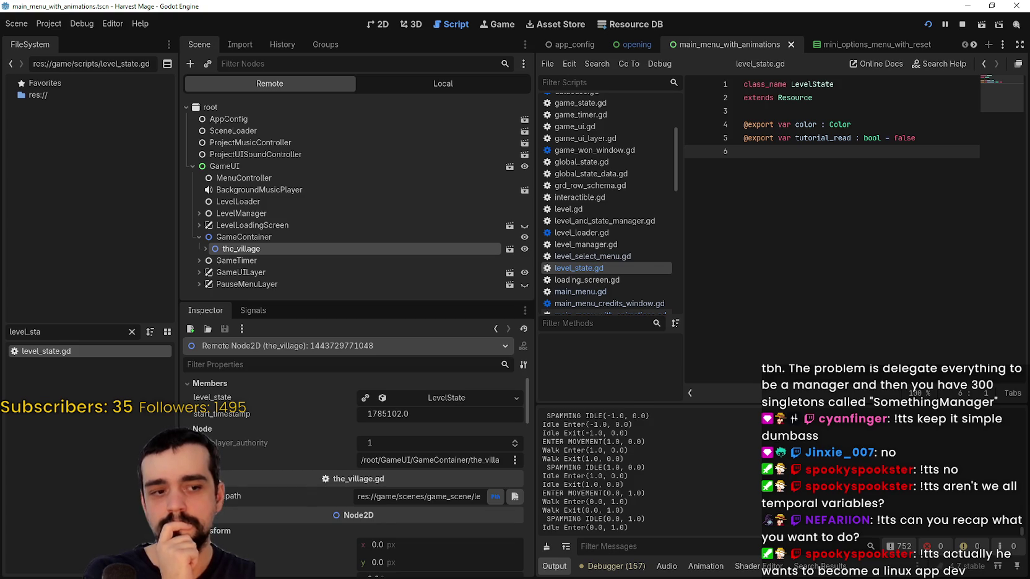
# Walk the player into the forest, then select the_forest remotely and expand its level_state
pyautogui.hotkey('alt', 'Tab')
pyautogui.press('w')
pyautogui.press('a')
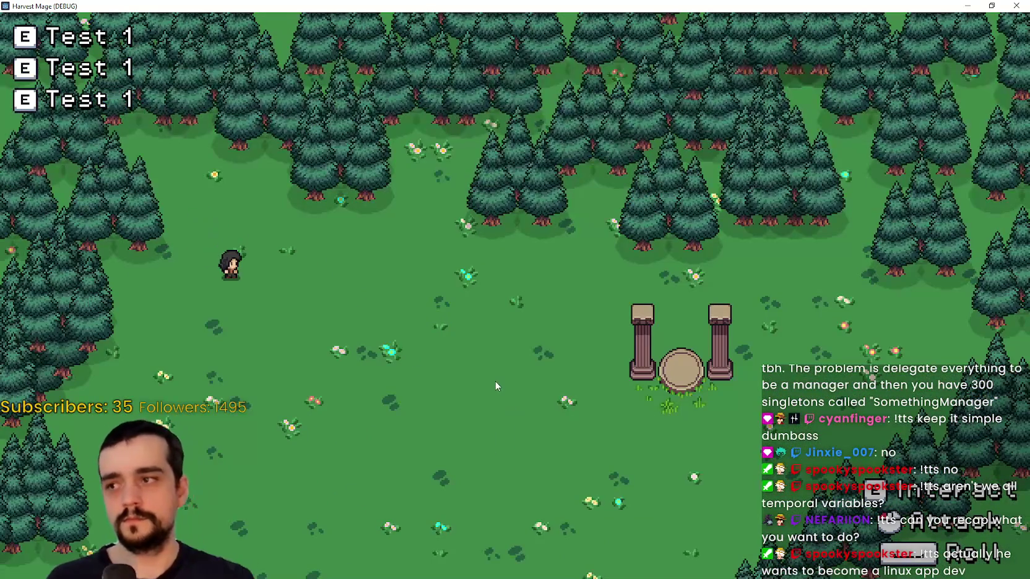
pyautogui.hotkey('alt', 'Tab')
pyautogui.click(277, 249)
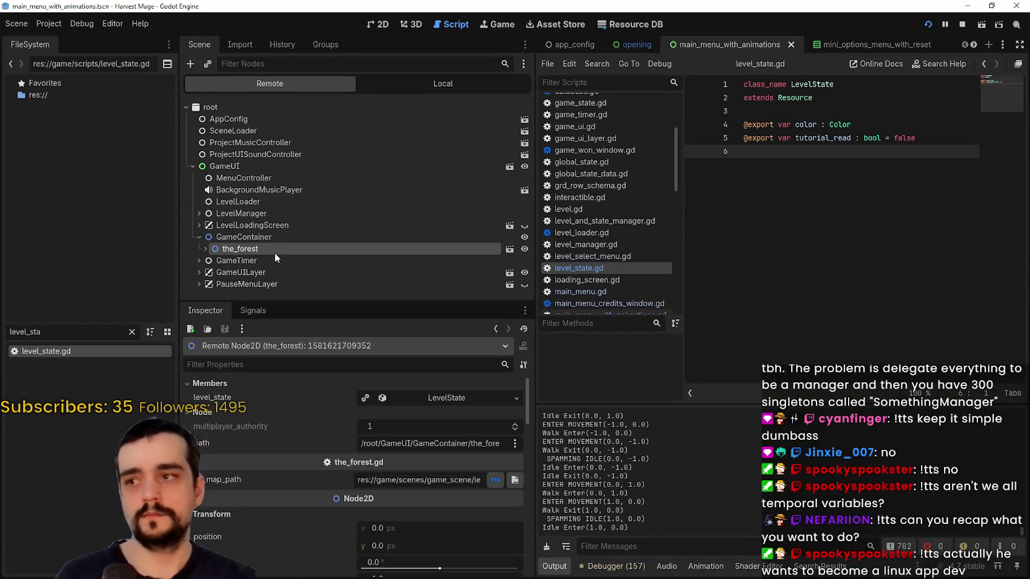
pyautogui.click(425, 404)
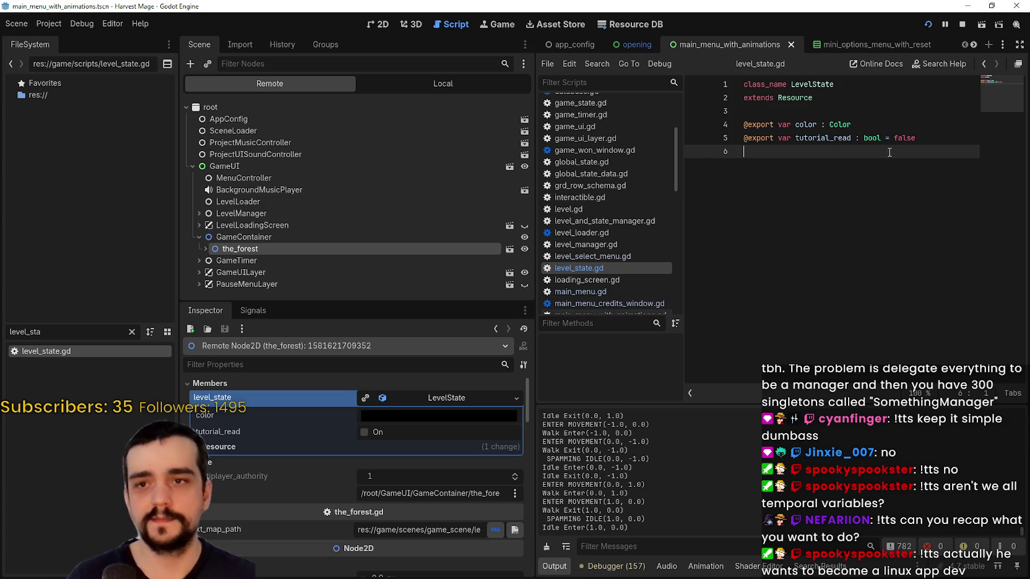
pyautogui.write('@export var go')
pyautogui.press('BackSpace')
pyautogui.write('0')
pyautogui.hotkey('ctrl', 's')
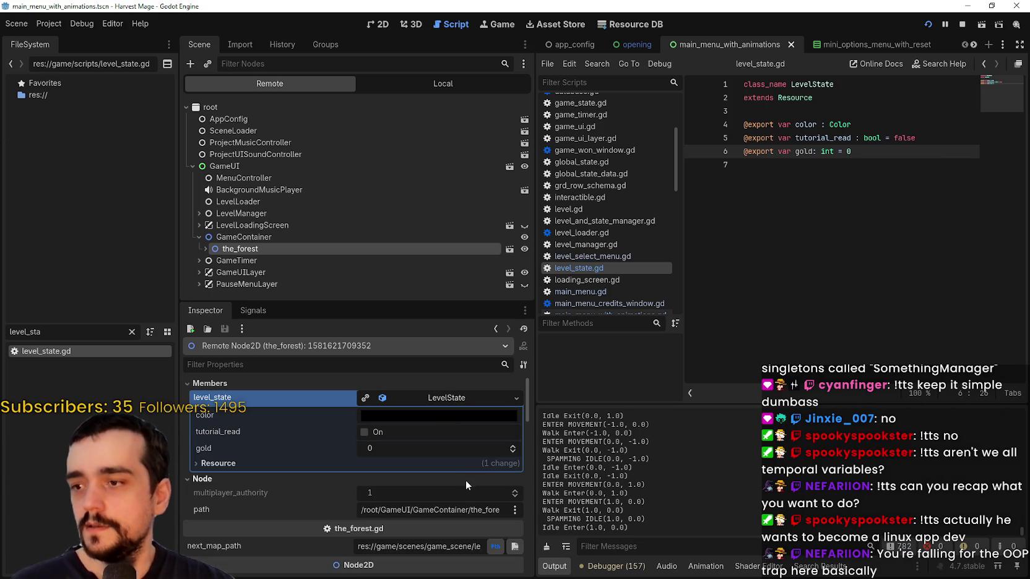
pyautogui.click(254, 235)
pyautogui.click(255, 250)
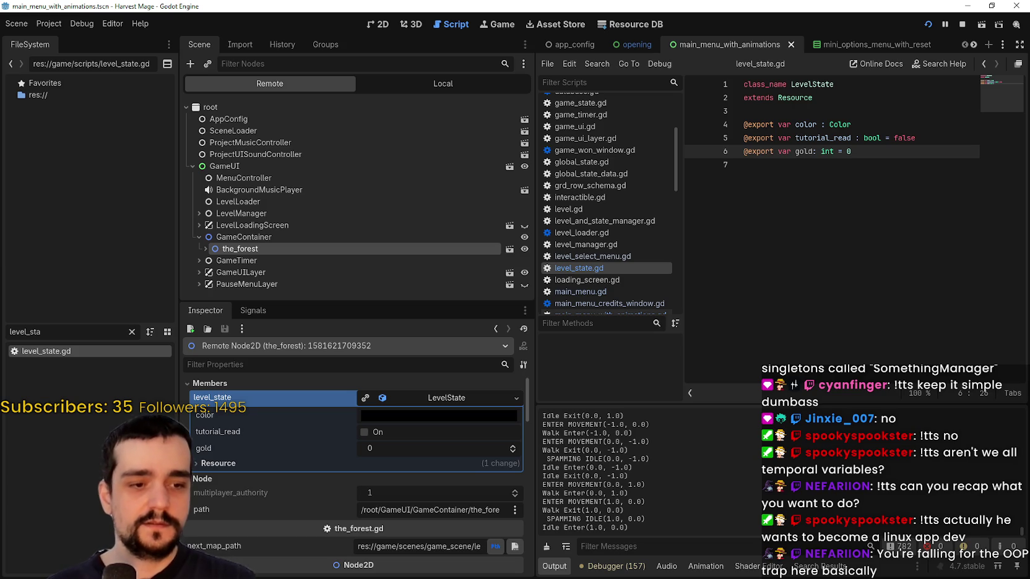
# Minimize the Godot editor and browser windows, close the Google results, and launch Godot 4.6.2
pyautogui.click(967, 5)
pyautogui.click(944, 5)
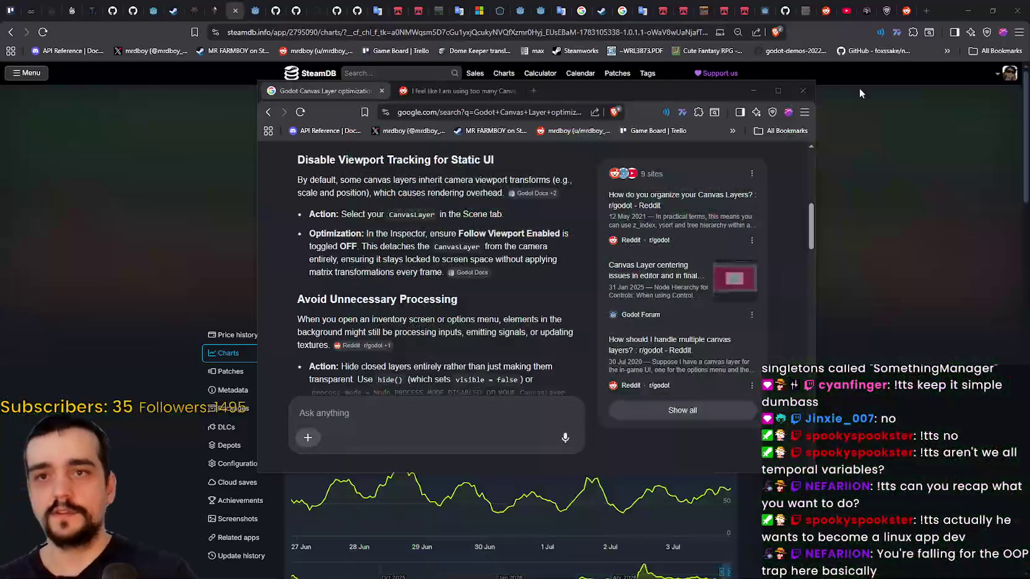
pyautogui.click(803, 90)
pyautogui.click(968, 10)
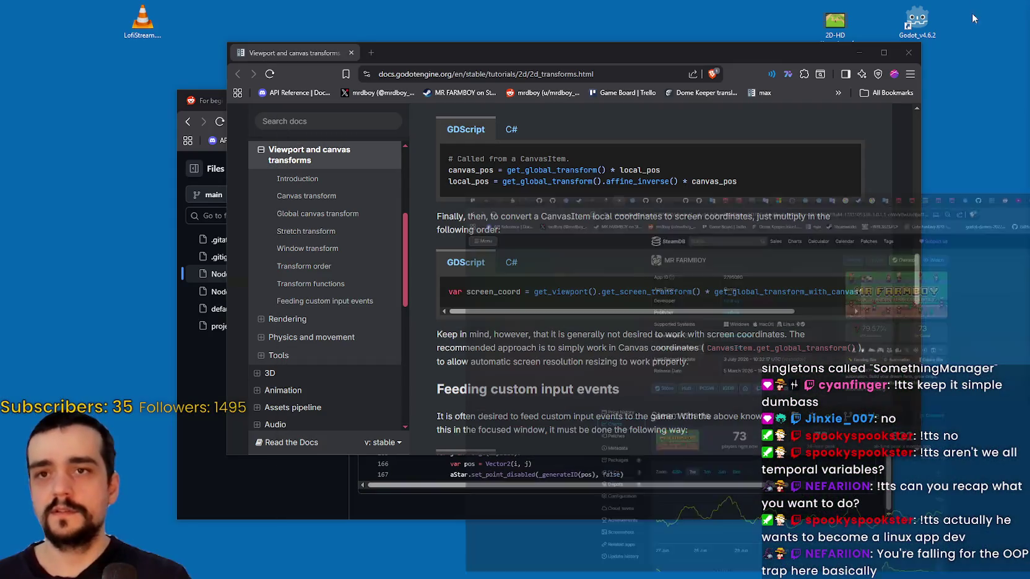
pyautogui.moveTo(814, 54); pyautogui.dragTo(653, 68)
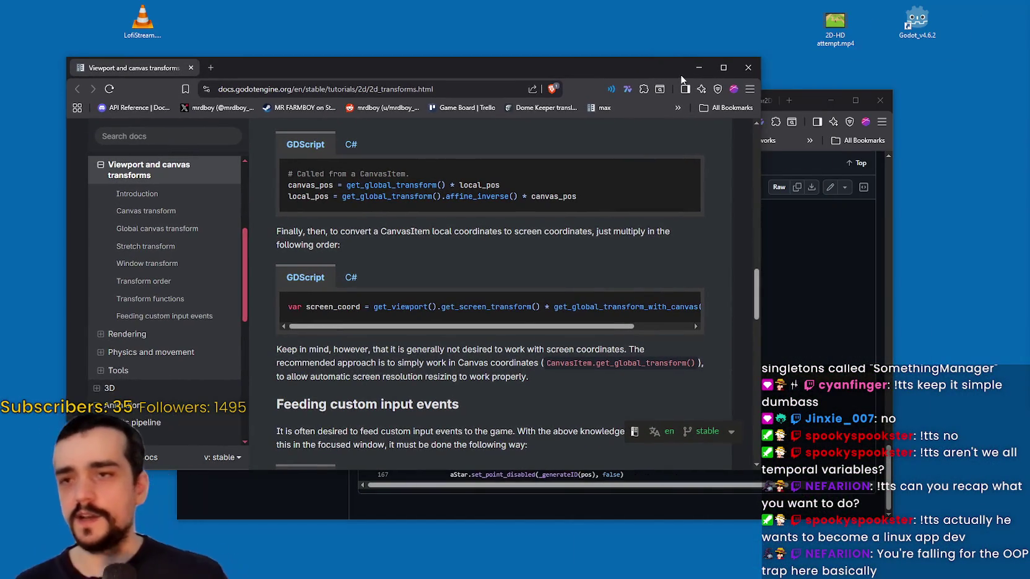
pyautogui.click(699, 67)
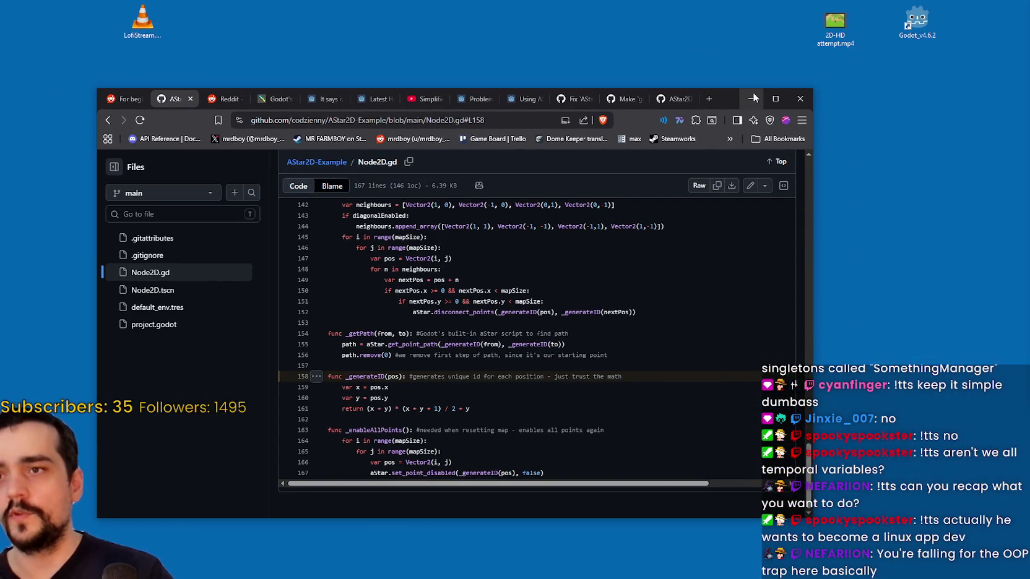
pyautogui.click(830, 97)
pyautogui.click(917, 22)
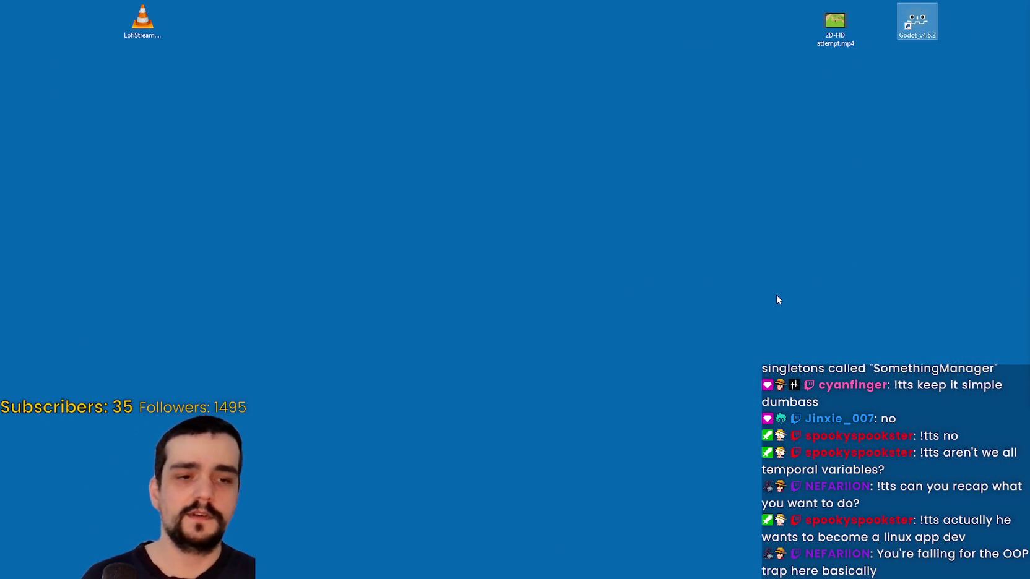
pyautogui.click(797, 242)
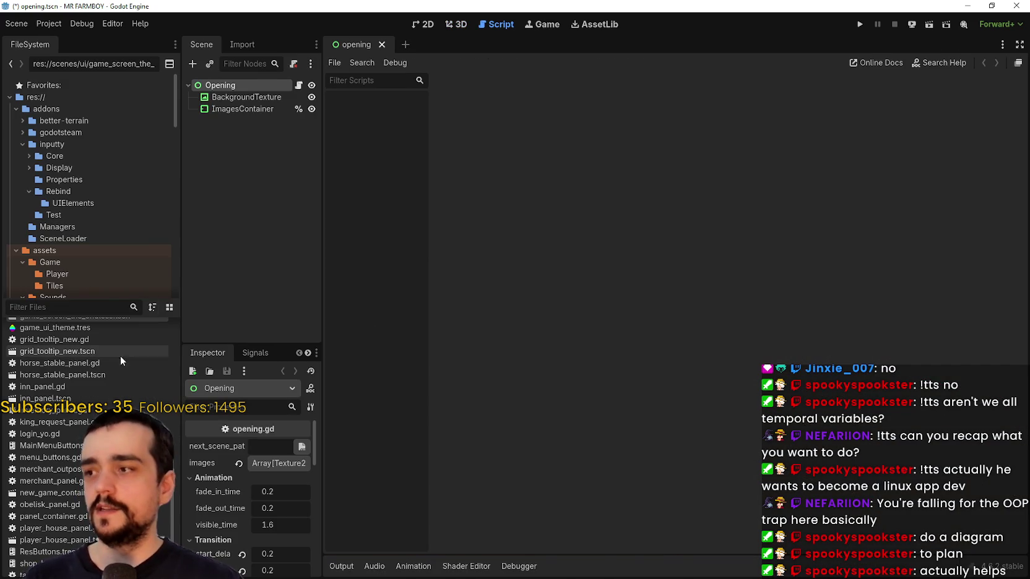
# Filter the FileSystem dock by 'game_ma' to list game_manager.gd and the save_game_manager files
pyautogui.write('game_mn')
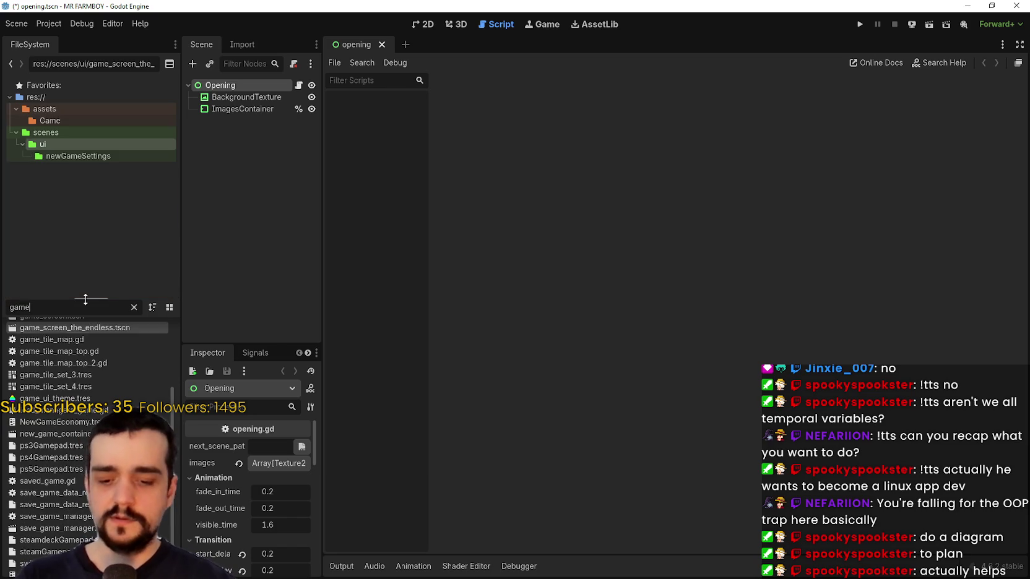
pyautogui.press('BackSpace')
pyautogui.write('a')
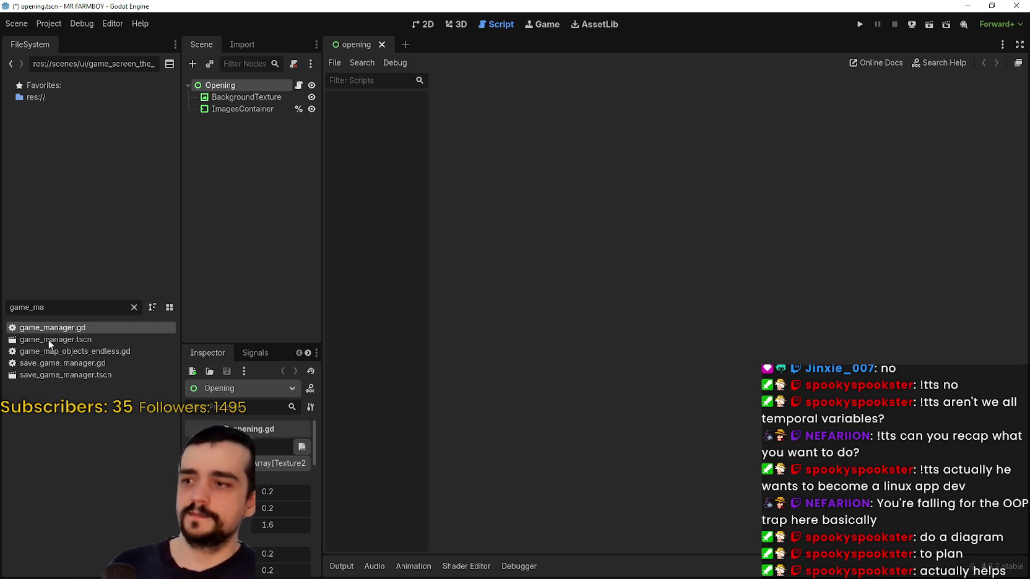
# Open game_manager.gd and scroll down to its onready declarations around horse_speed_stat
pyautogui.doubleClick(96, 330)
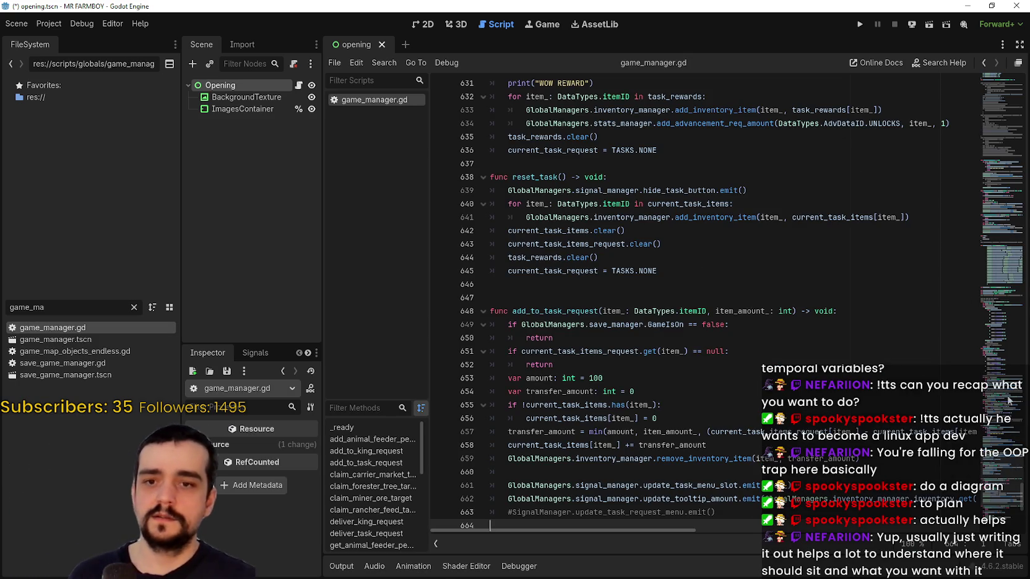
pyautogui.moveTo(1012, 473); pyautogui.dragTo(1003, 81)
pyautogui.scroll(-4, 821, 243)
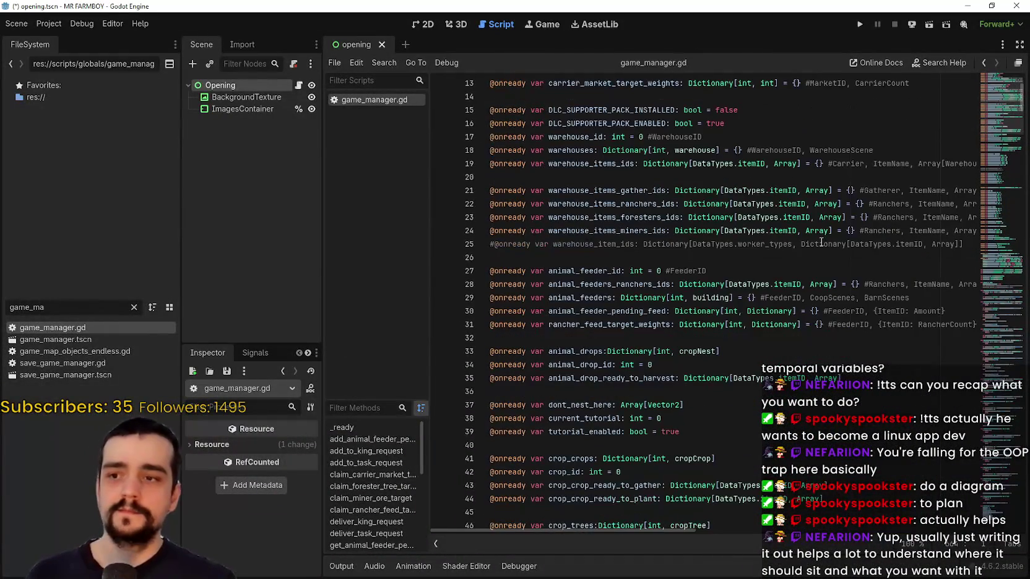
pyautogui.scroll(-2, 822, 243)
pyautogui.moveTo(788, 268)
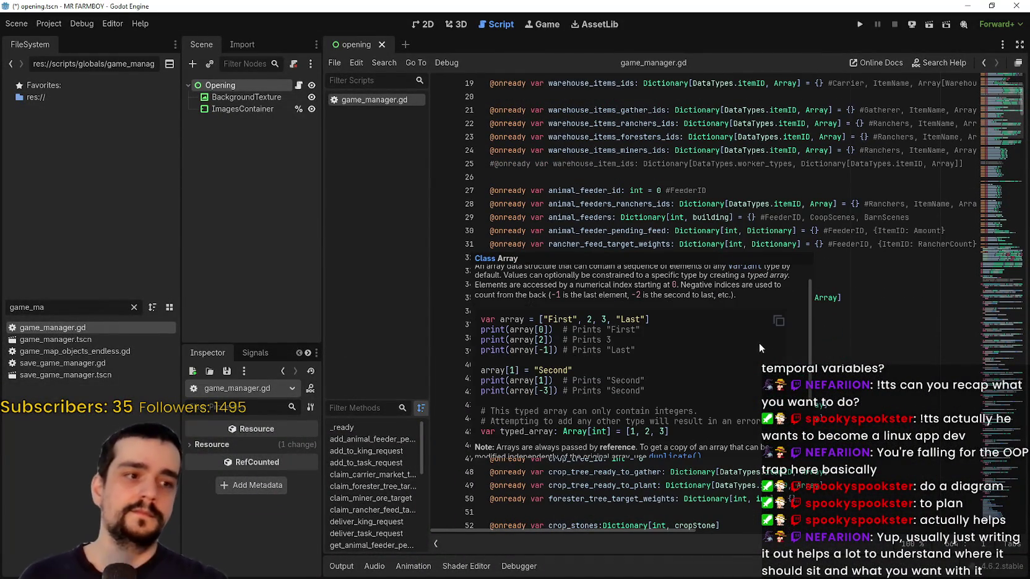
pyautogui.scroll(-4, 738, 326)
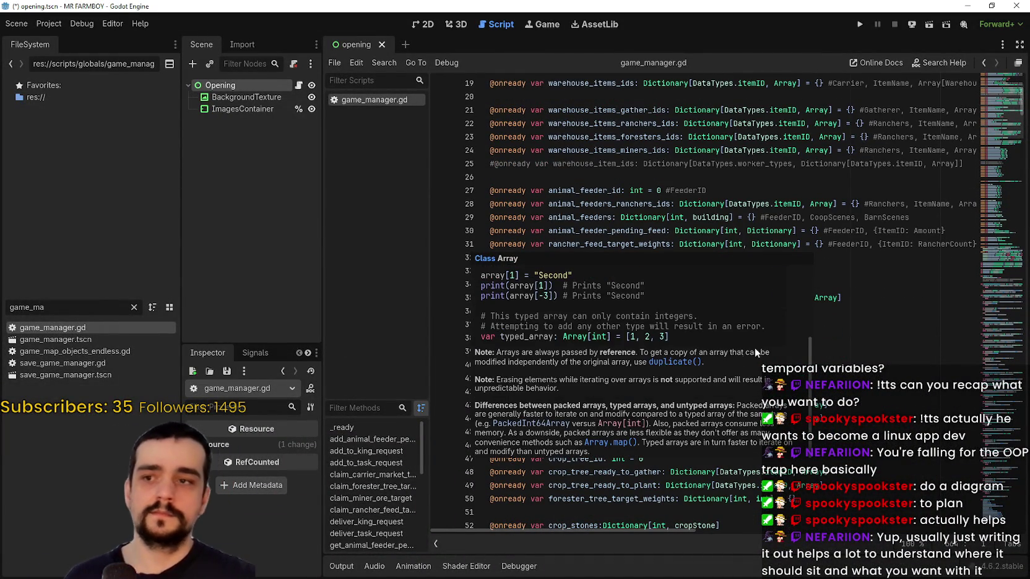
pyautogui.click(763, 149)
pyautogui.scroll(-9, 761, 148)
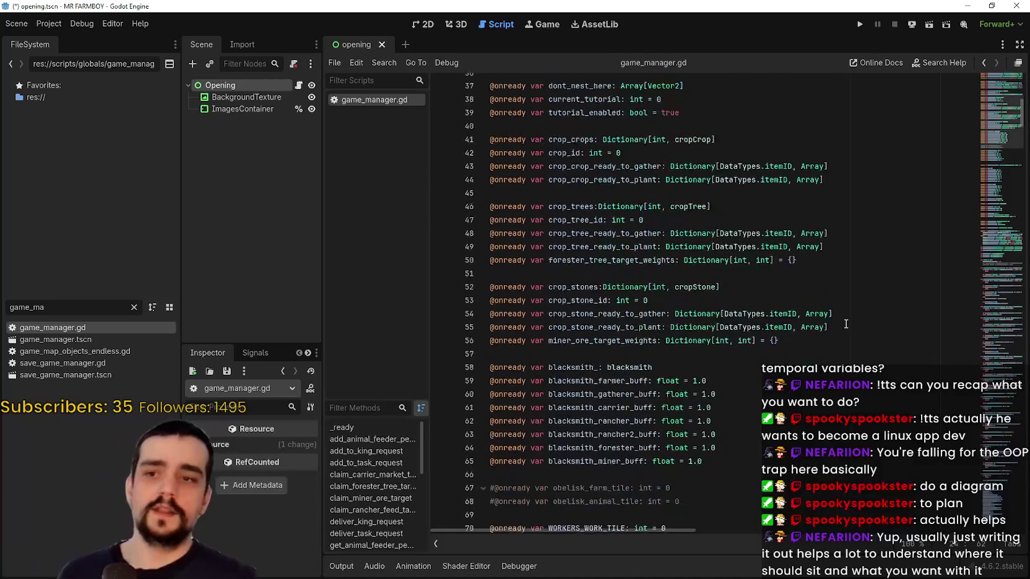
pyautogui.scroll(-7, 845, 324)
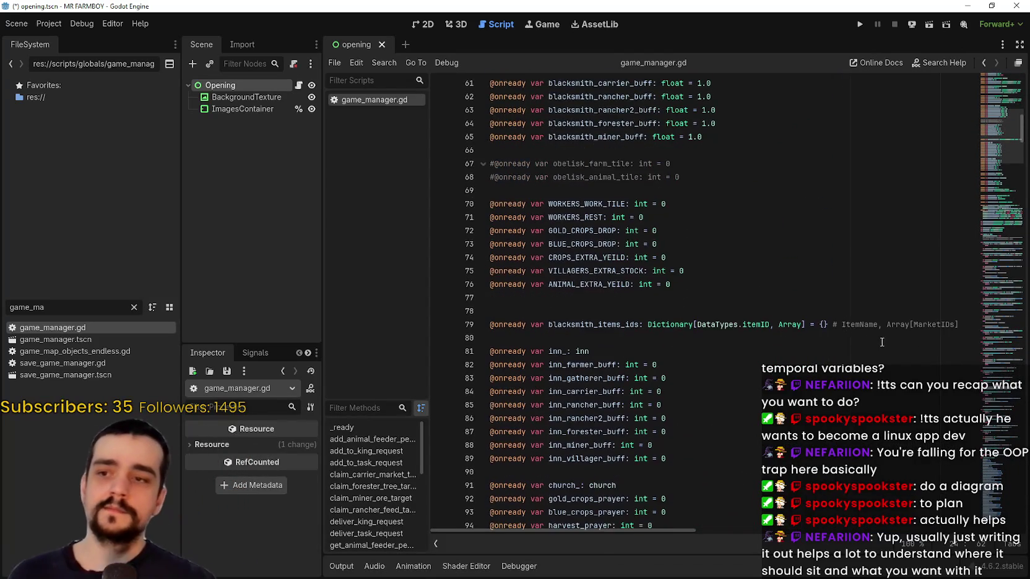
pyautogui.scroll(-2, 854, 335)
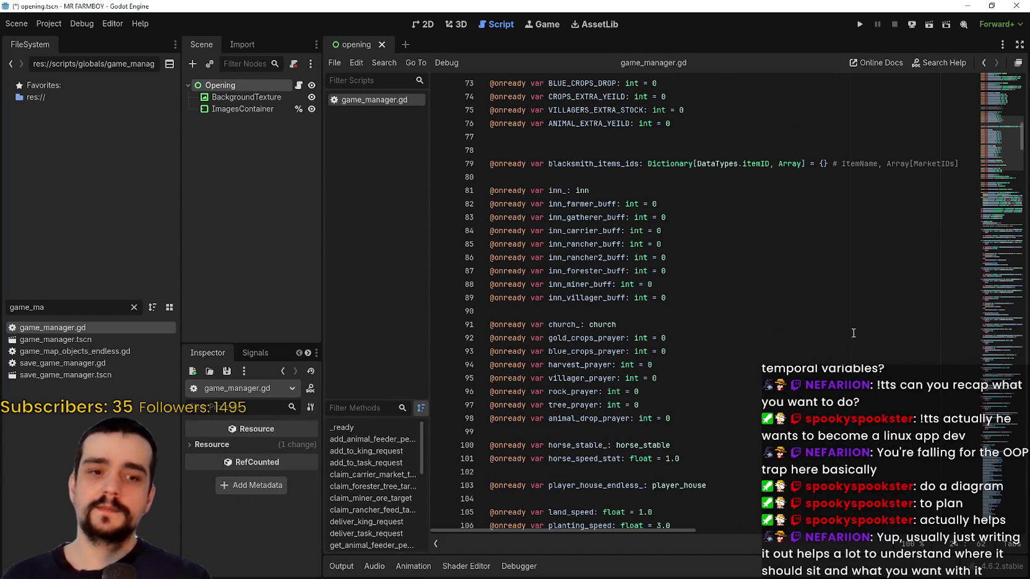
pyautogui.click(843, 367)
pyautogui.click(829, 460)
pyautogui.scroll(-3, 802, 436)
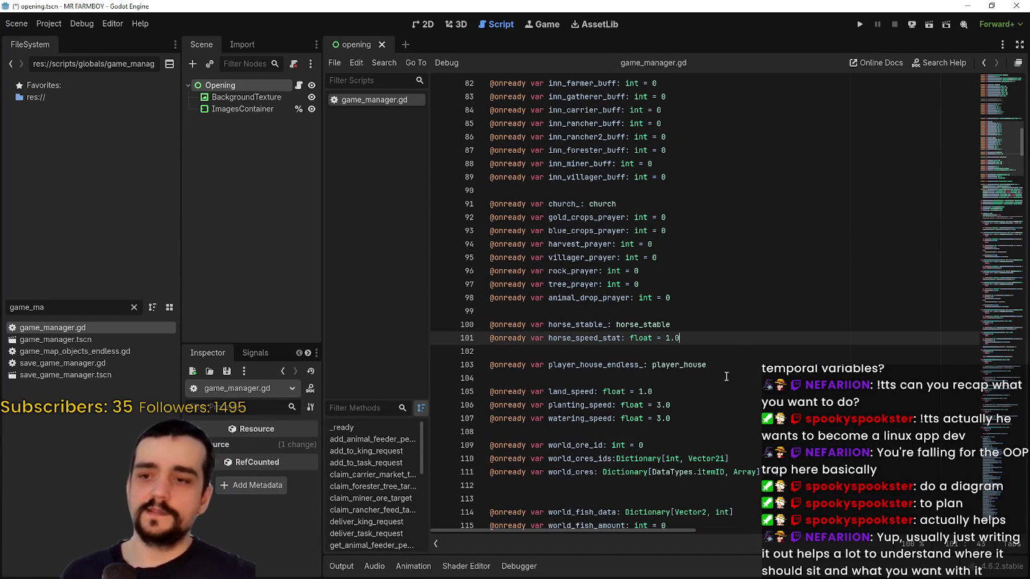
pyautogui.click(738, 347)
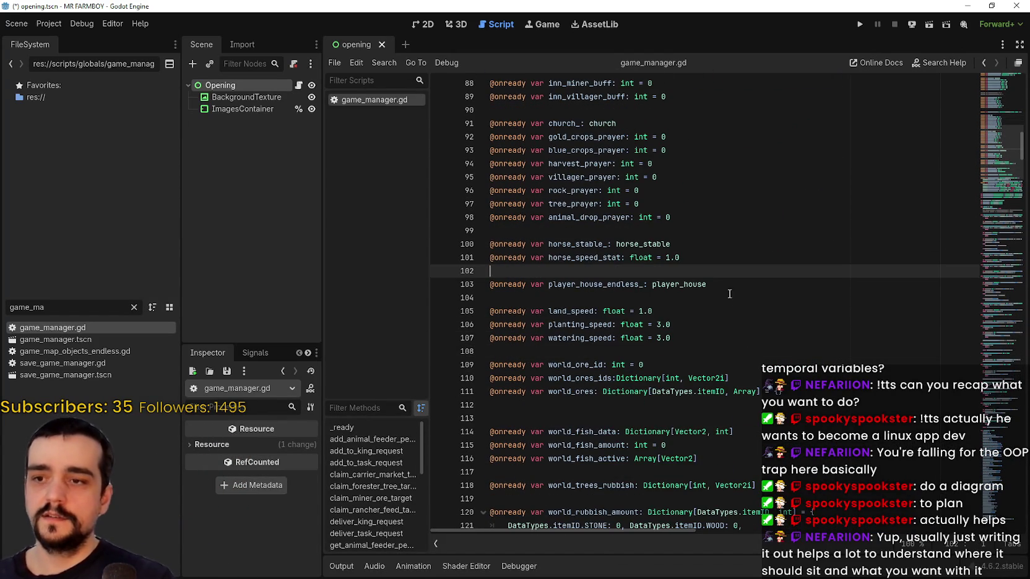
pyautogui.scroll(-2, 630, 260)
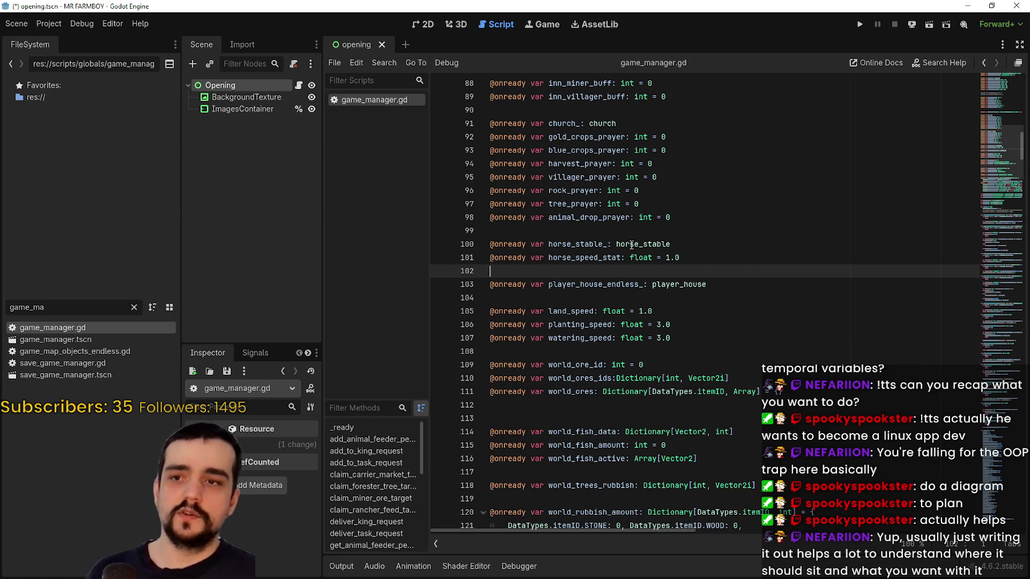
# Select the horse_stable type name and the horse_stable_ declaration on line 100
pyautogui.doubleClick(631, 244)
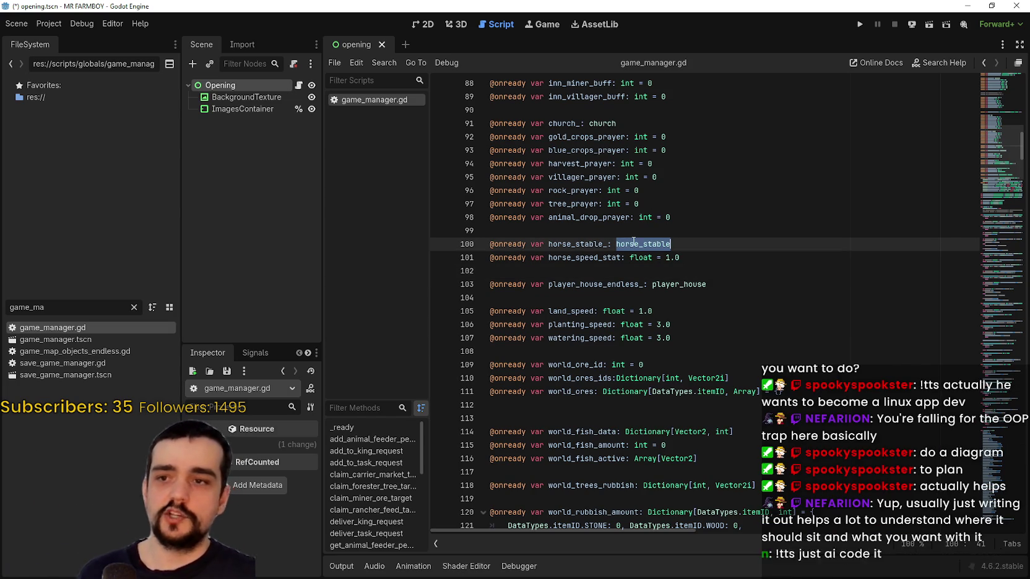
pyautogui.click(633, 242)
pyautogui.doubleClick(631, 245)
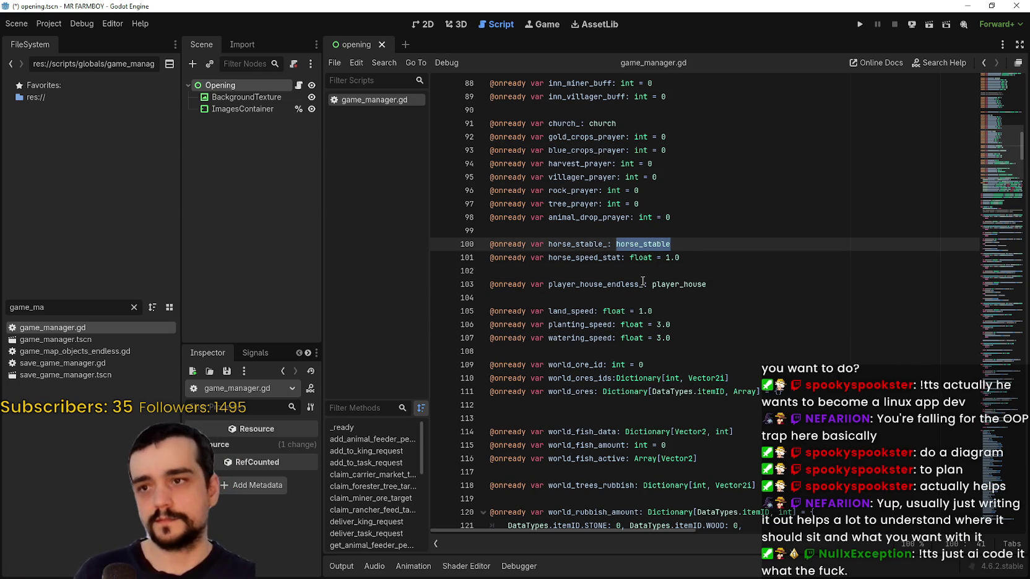
pyautogui.moveTo(548, 244)
pyautogui.mouseDown()
pyautogui.moveTo(619, 257)
pyautogui.moveTo(697, 247)
pyautogui.moveTo(486, 249)
pyautogui.mouseUp()
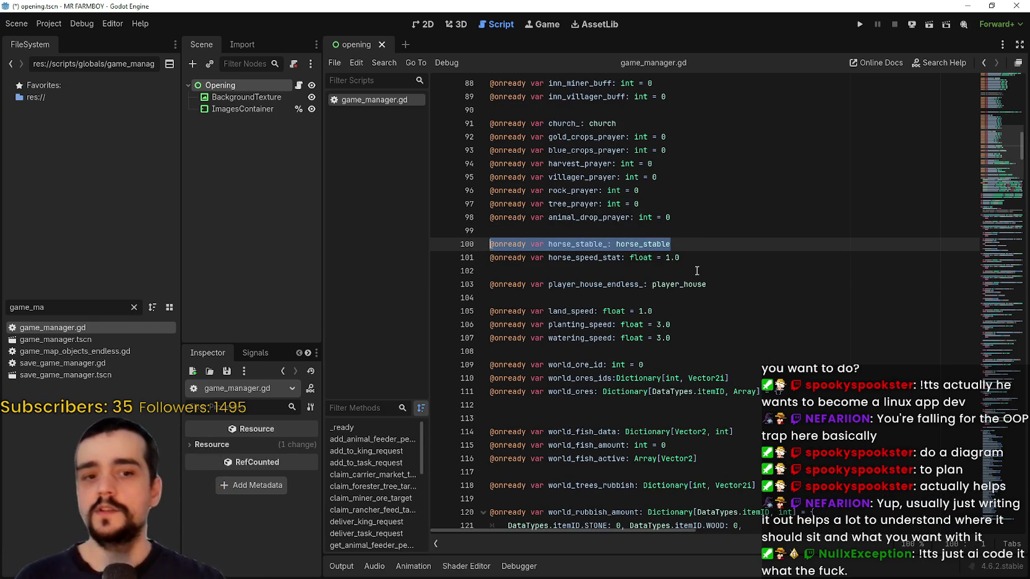
pyautogui.click(740, 242)
pyautogui.rightClick(654, 250)
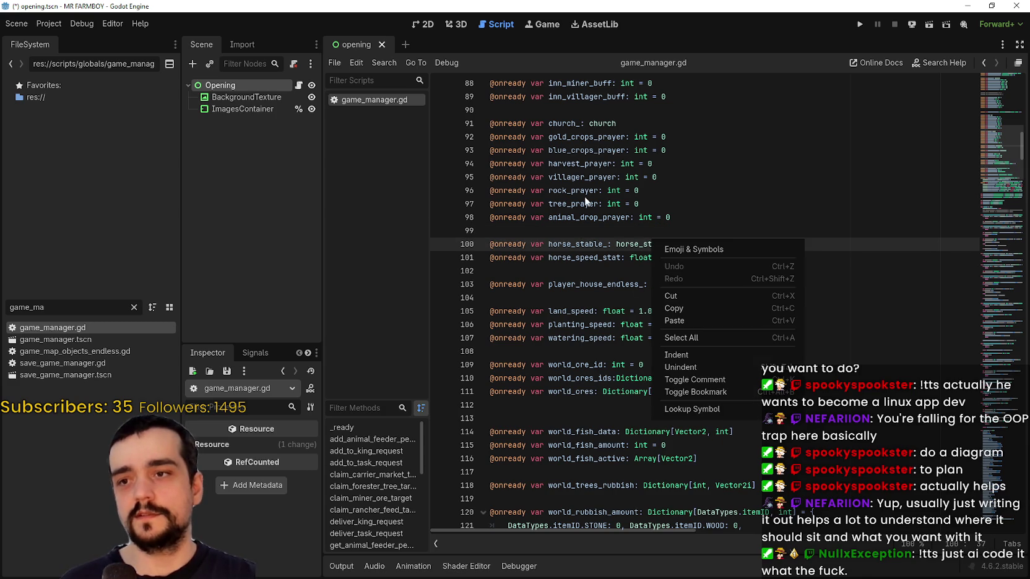
pyautogui.press('Escape')
pyautogui.rightClick(645, 248)
pyautogui.press('Escape')
# Look up the horse_stable_ symbol on line 100 to open horse_stable.gd
pyautogui.scroll(2, 528, 290)
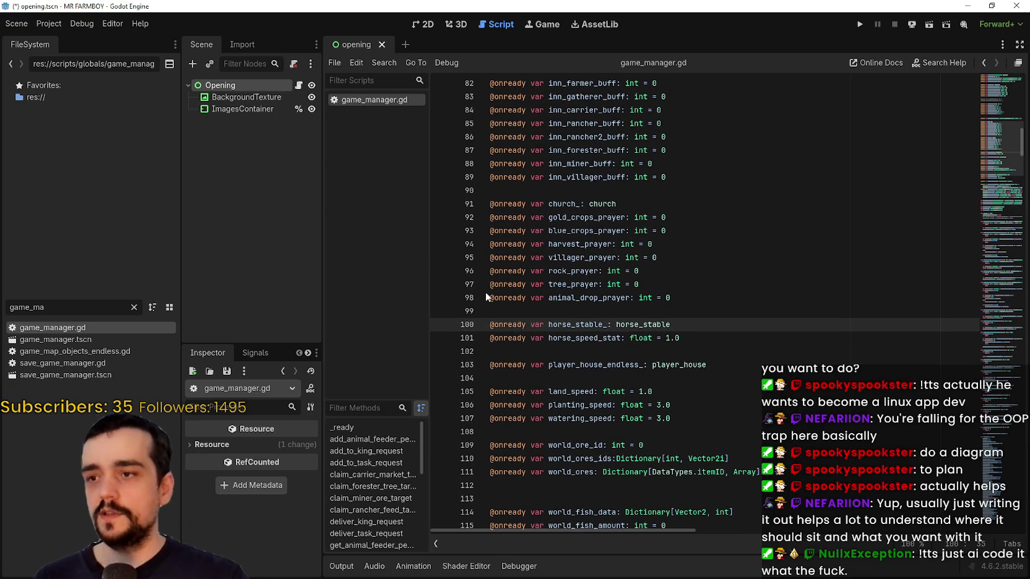
pyautogui.moveTo(494, 298); pyautogui.dragTo(713, 296)
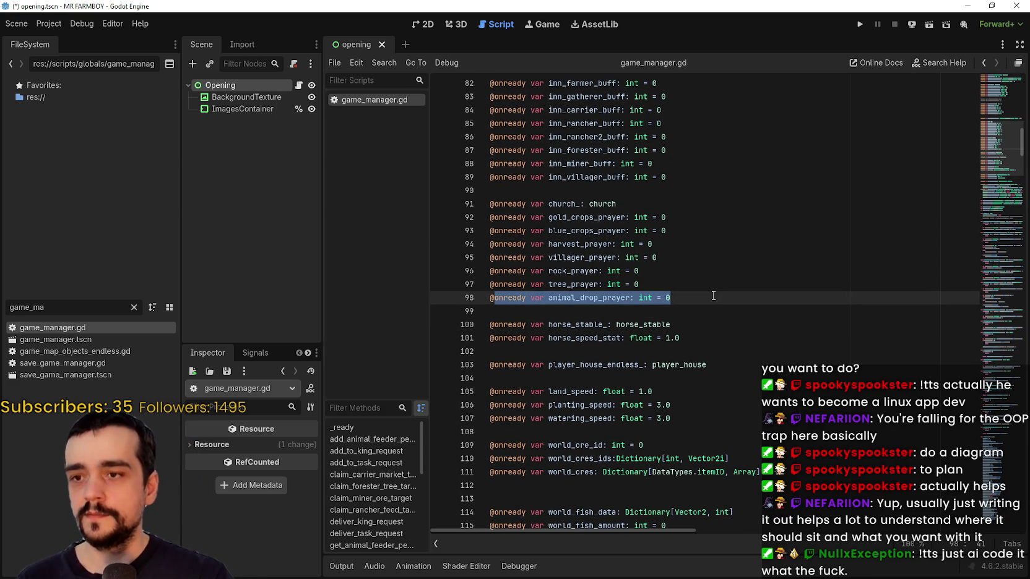
pyautogui.scroll(-2, 710, 293)
pyautogui.click(701, 254)
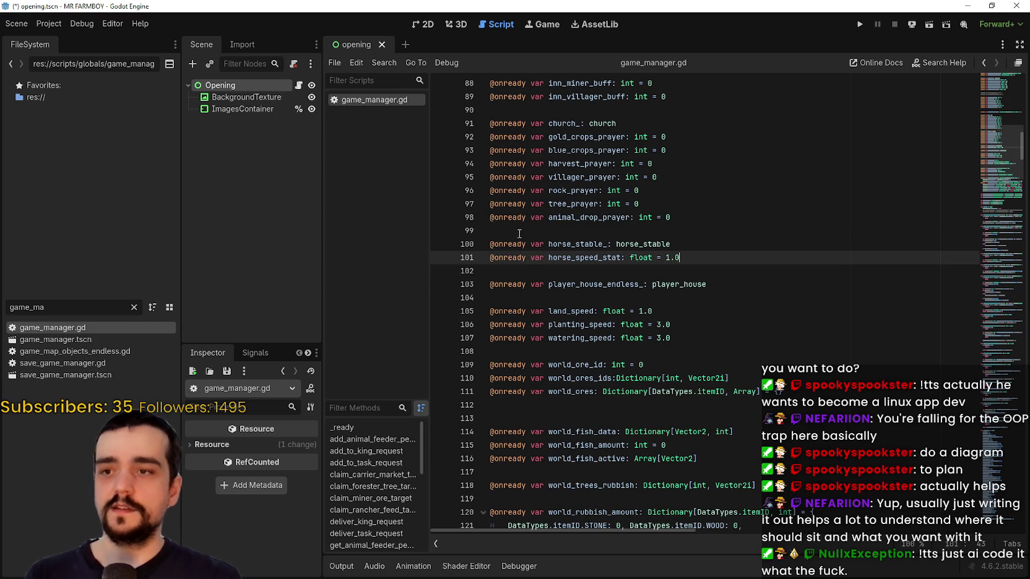
pyautogui.moveTo(491, 245); pyautogui.dragTo(735, 248)
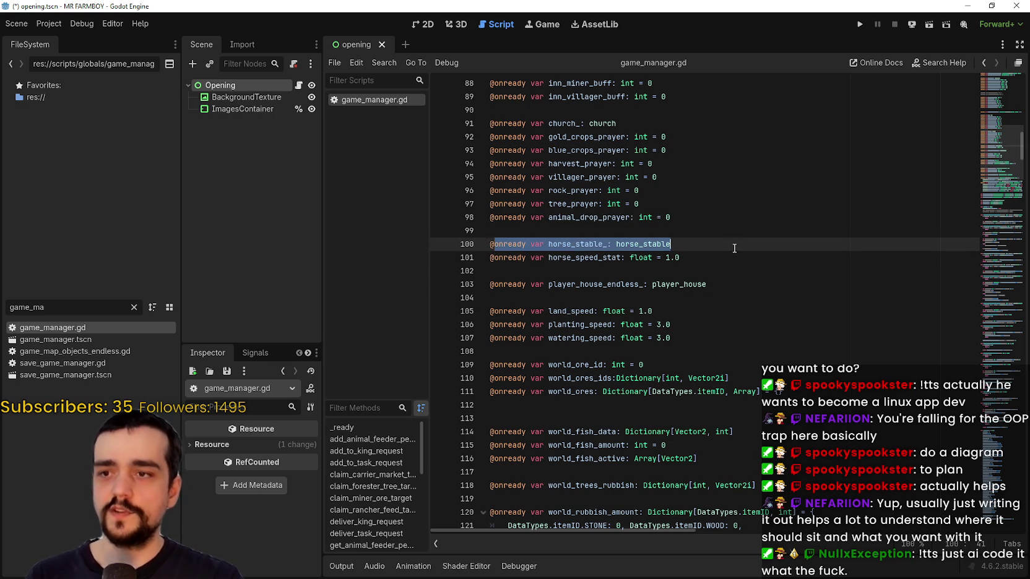
pyautogui.rightClick(651, 246)
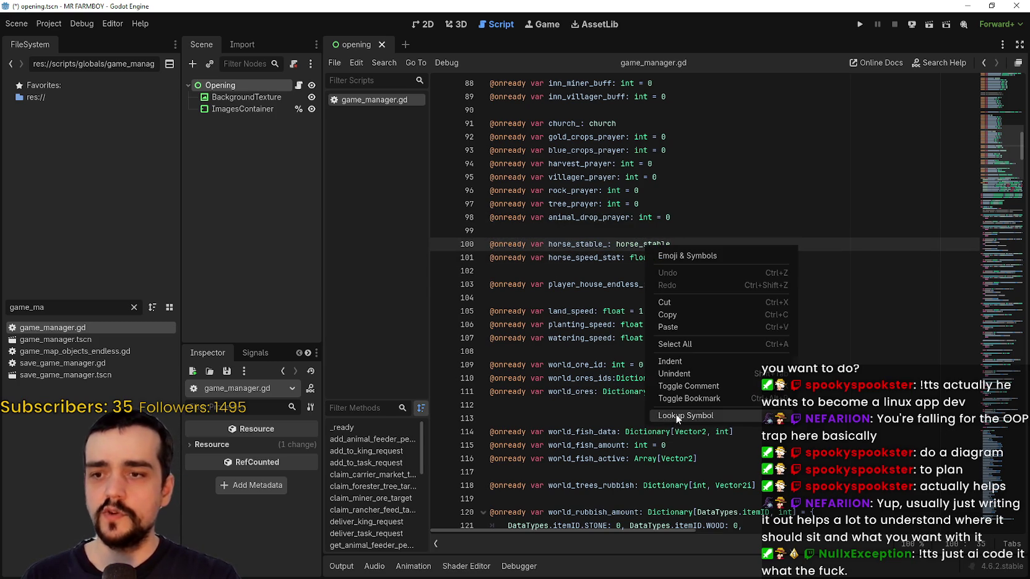
pyautogui.click(556, 150)
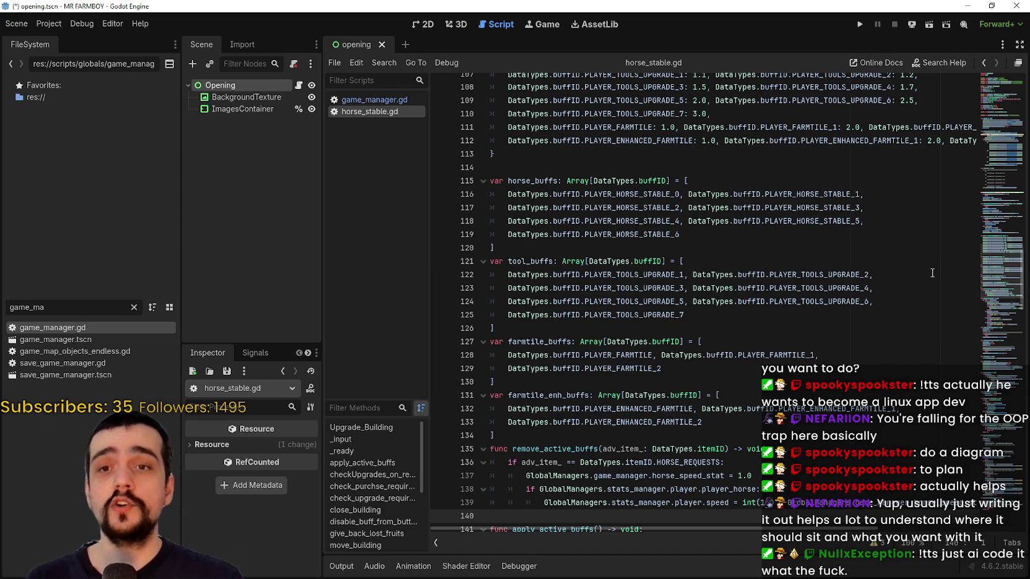
# Read the top of horse_stable.gd, selecting its $Sprite2D and $InteractableComponent references
pyautogui.scroll(15, 998, 162)
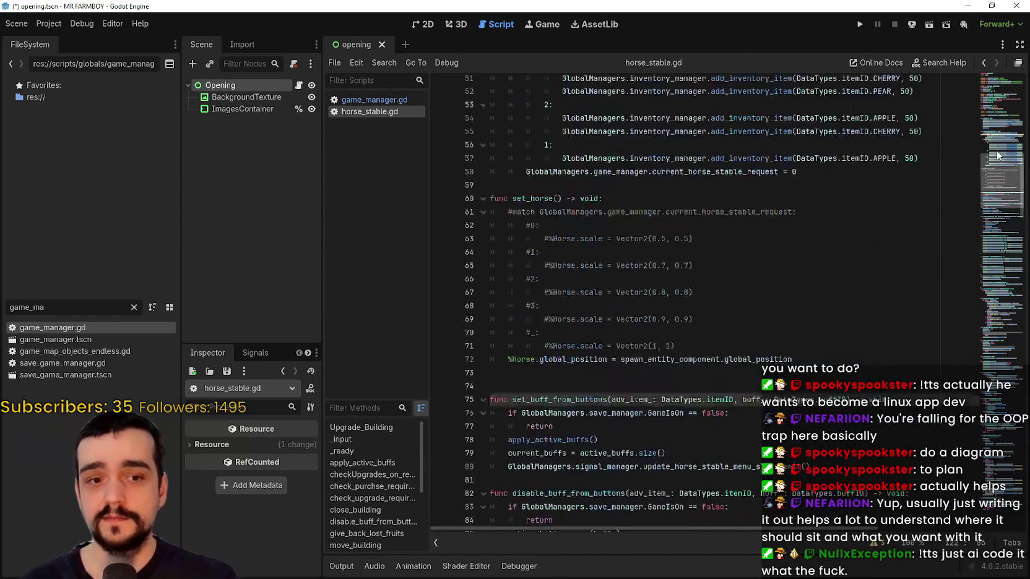
pyautogui.scroll(15, 997, 162)
pyautogui.scroll(-1, 601, 192)
pyautogui.scroll(1, 602, 183)
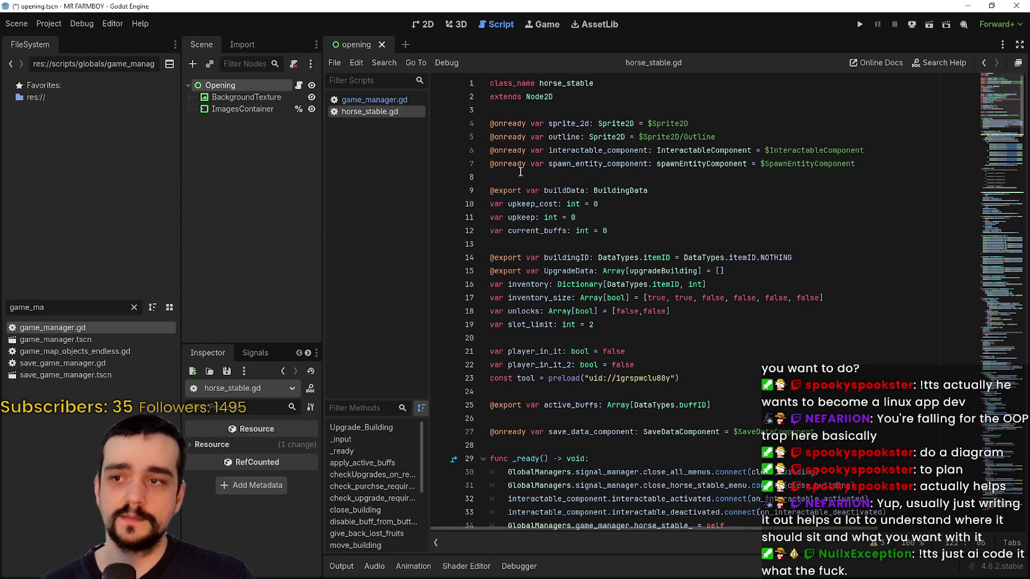
pyautogui.click(491, 123)
pyautogui.moveTo(648, 123)
pyautogui.mouseDown()
pyautogui.moveTo(558, 137)
pyautogui.moveTo(767, 152)
pyautogui.mouseUp()
pyautogui.click(766, 151)
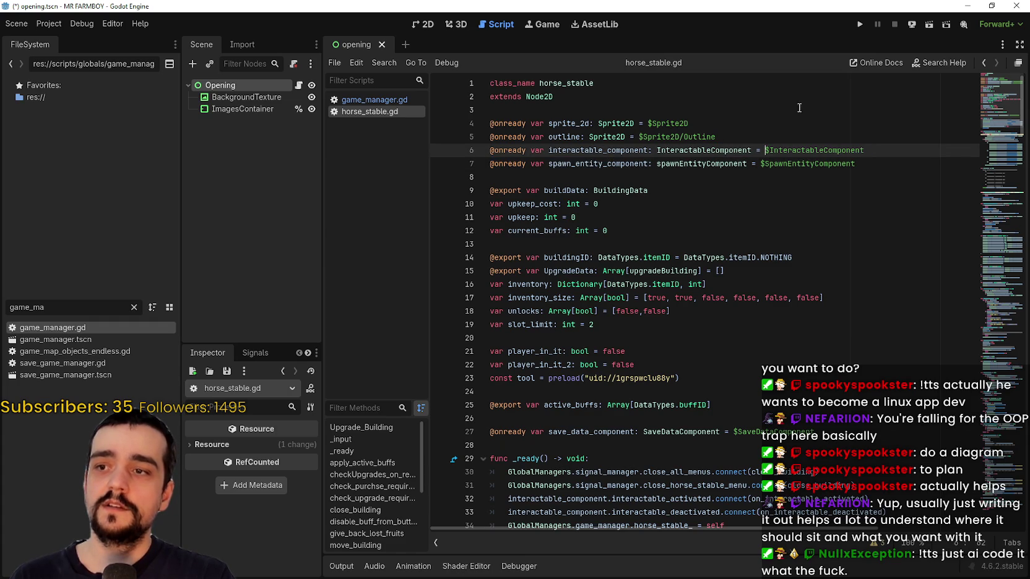
# Look up BuildingData from line 9, review building_data.gd's exported fields, then go back to horse_stable.gd
pyautogui.click(630, 191)
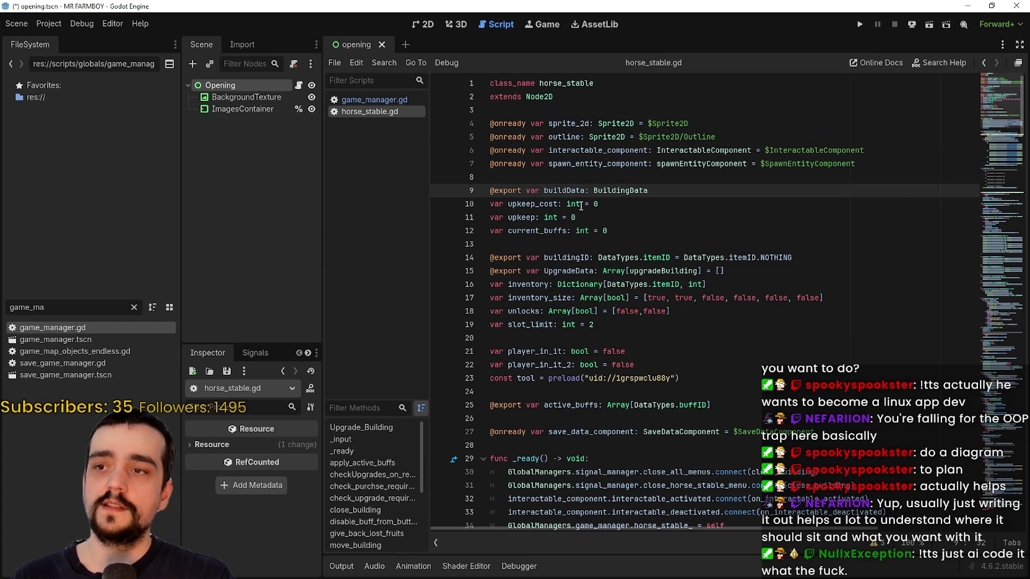
pyautogui.moveTo(513, 191); pyautogui.dragTo(655, 192)
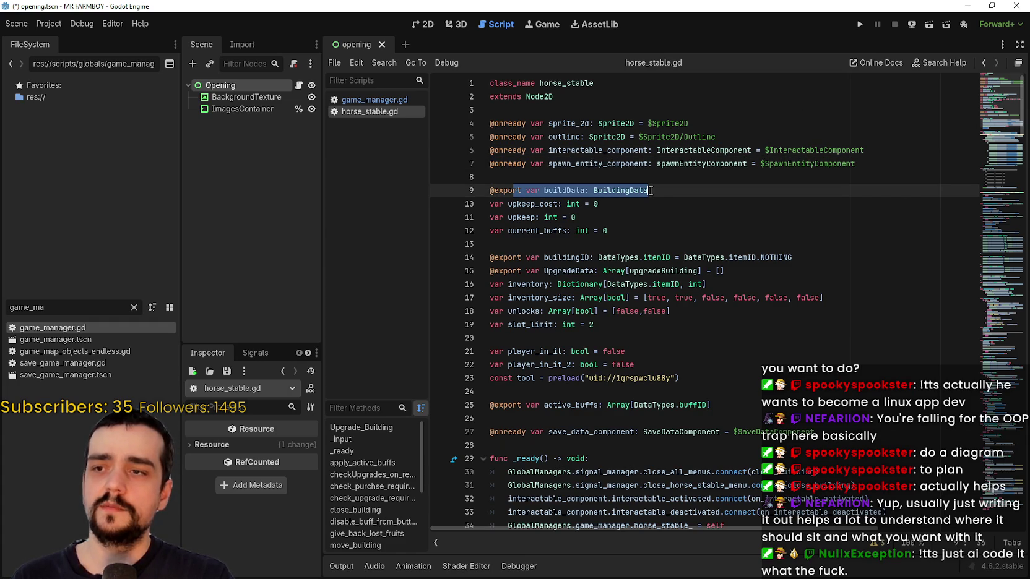
pyautogui.click(650, 190)
pyautogui.rightClick(605, 189)
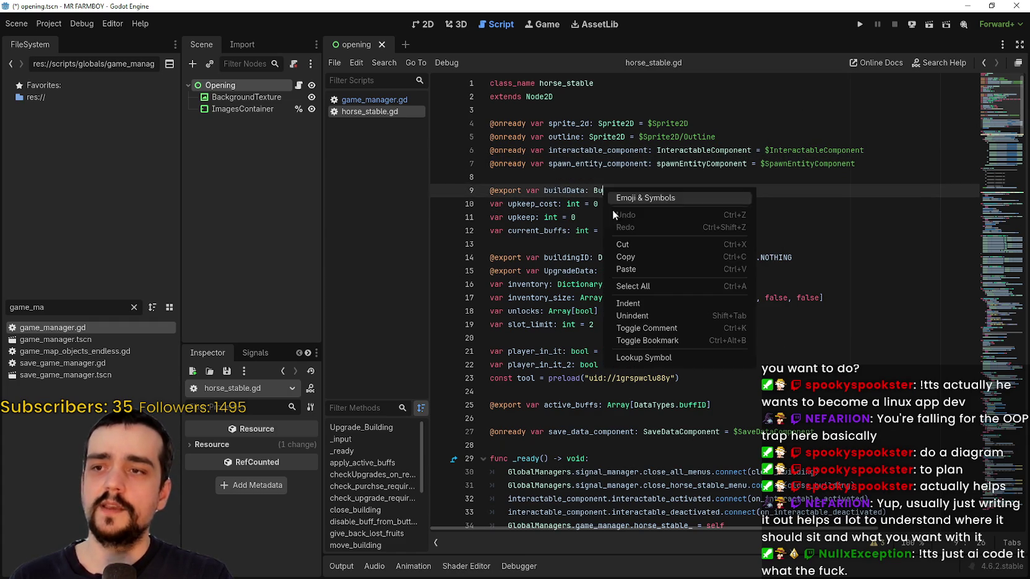
pyautogui.click(656, 359)
pyautogui.moveTo(725, 286)
pyautogui.mouseDown()
pyautogui.moveTo(496, 127)
pyautogui.moveTo(492, 110)
pyautogui.mouseUp()
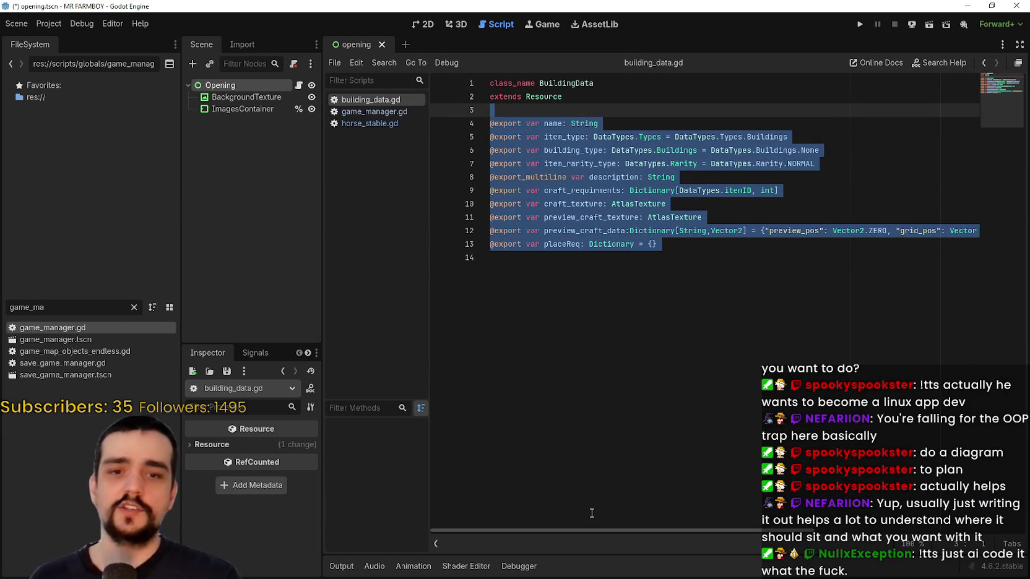
pyautogui.click(660, 349)
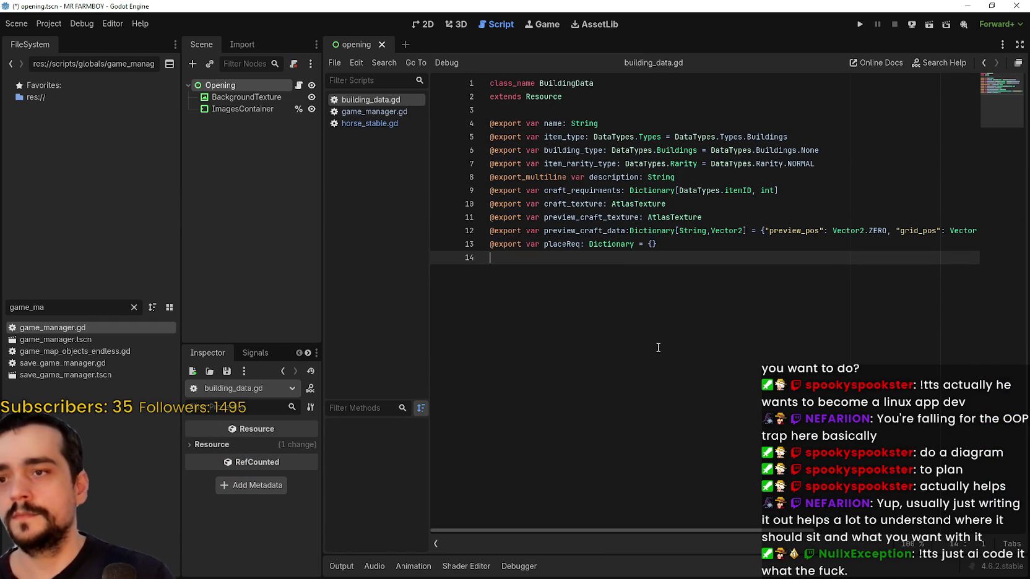
pyautogui.click(984, 59)
pyautogui.click(985, 58)
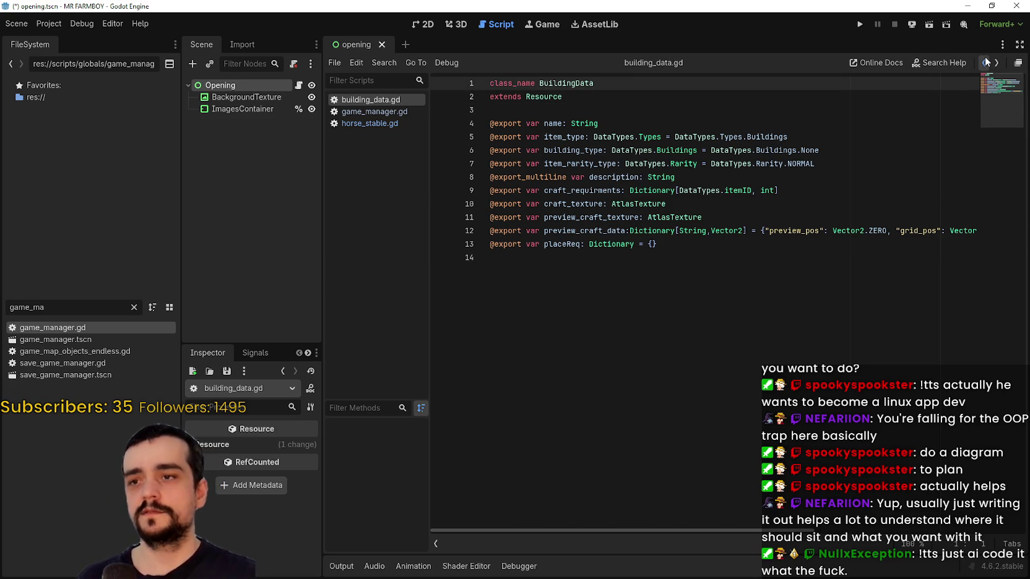
pyautogui.click(985, 56)
# Look up upgradeBuilding from the UpgradeData line, review upgrade_building.gd, and return to horse_stable.gd
pyautogui.moveTo(634, 208); pyautogui.dragTo(492, 191)
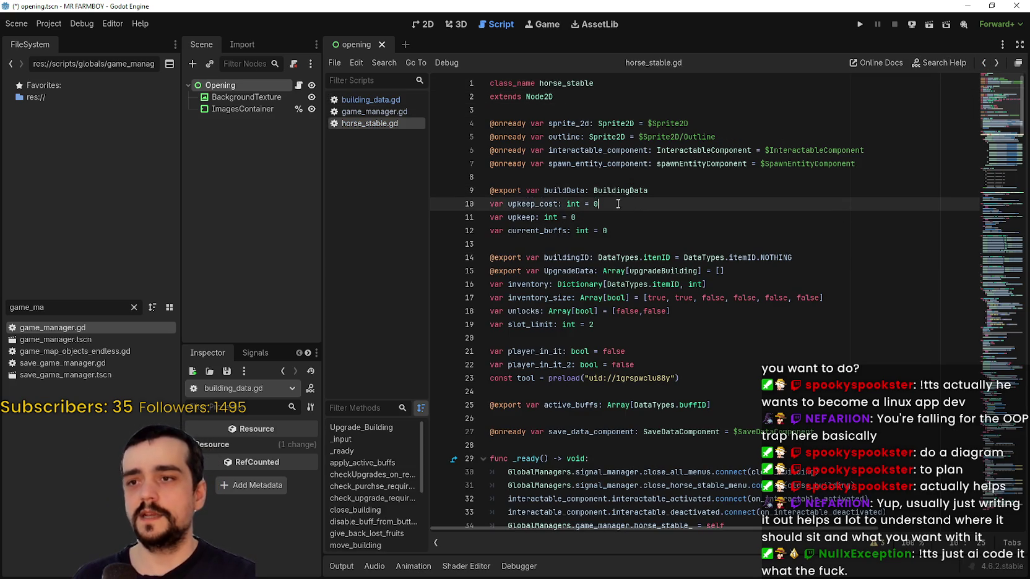
pyautogui.moveTo(725, 271)
pyautogui.mouseDown()
pyautogui.moveTo(489, 257)
pyautogui.moveTo(457, 220)
pyautogui.mouseUp()
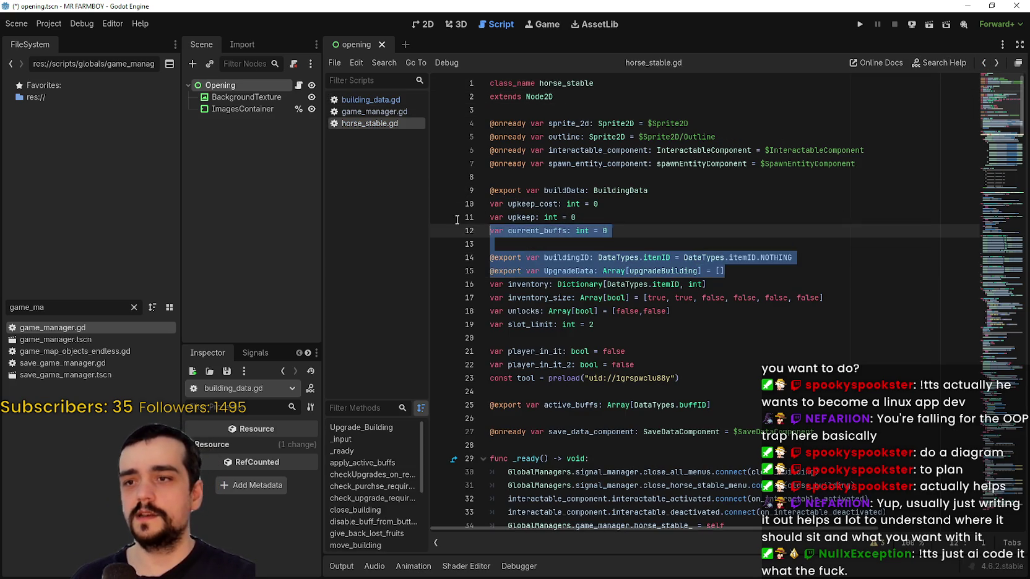
pyautogui.click(682, 284)
pyautogui.scroll(-1, 601, 229)
pyautogui.doubleClick(588, 231)
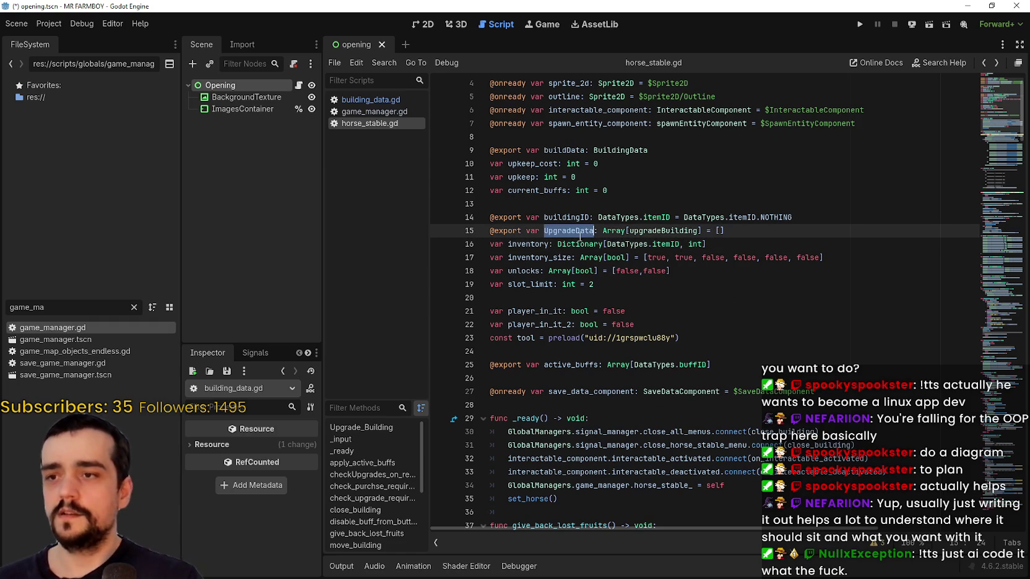
pyautogui.doubleClick(666, 231)
pyautogui.rightClick(670, 231)
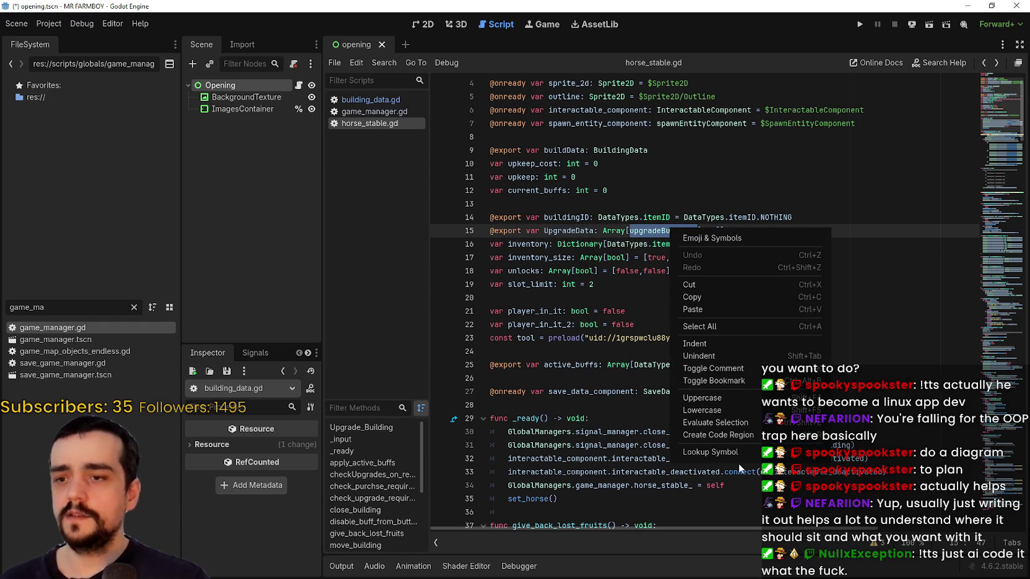
pyautogui.click(733, 453)
pyautogui.click(851, 247)
pyautogui.hotkey('ctrl', 'shift', 'Home')
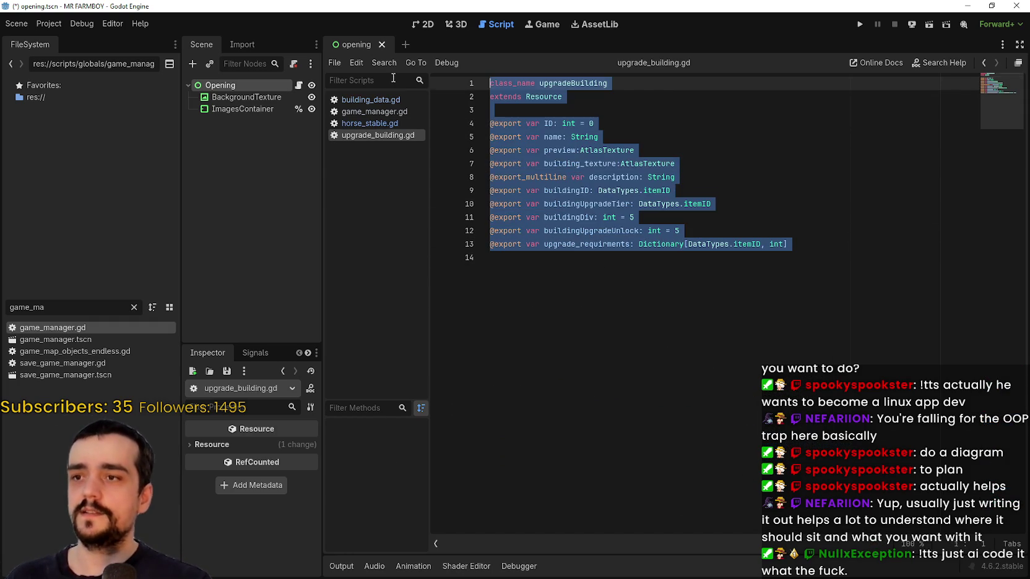
pyautogui.click(590, 106)
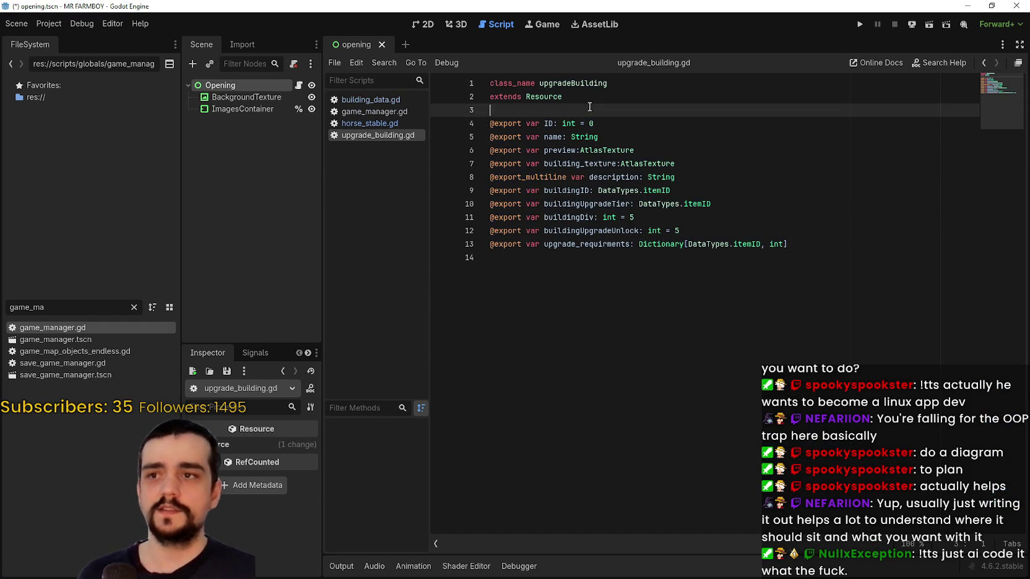
pyautogui.click(984, 62)
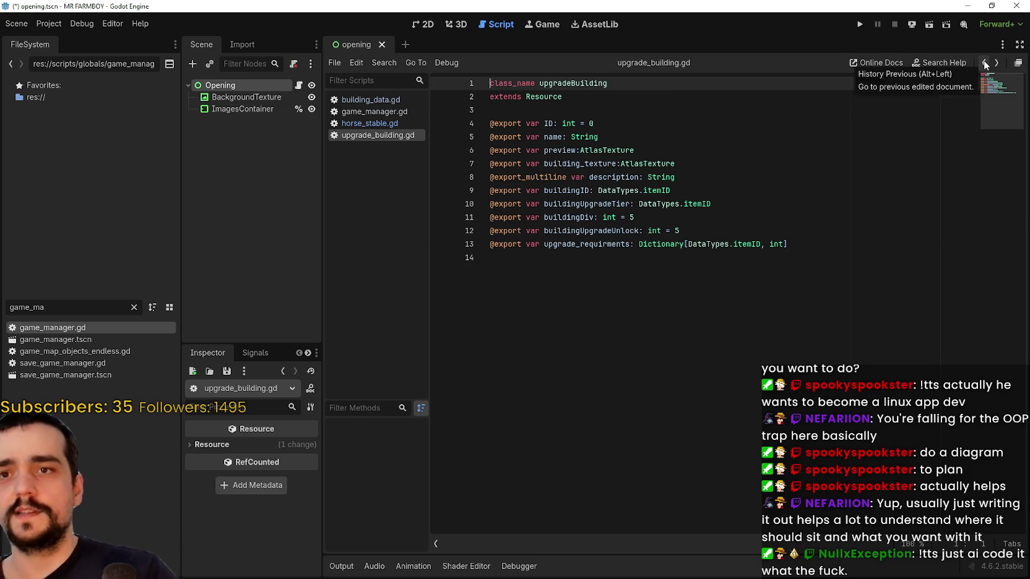
pyautogui.click(983, 63)
# Highlight horse_stable.gd's lines 13–15 through the tool preload and player_in_it_2 to review them
pyautogui.click(652, 286)
pyautogui.moveTo(557, 204)
pyautogui.mouseDown()
pyautogui.moveTo(675, 270)
pyautogui.moveTo(681, 338)
pyautogui.mouseUp()
pyautogui.scroll(-2, 687, 297)
pyautogui.click(693, 256)
pyautogui.moveTo(693, 255)
pyautogui.mouseDown()
pyautogui.moveTo(433, 244)
pyautogui.moveTo(434, 257)
pyautogui.moveTo(428, 244)
pyautogui.moveTo(400, 267)
pyautogui.moveTo(399, 254)
pyautogui.mouseUp()
pyautogui.moveTo(634, 244); pyautogui.dragTo(490, 244)
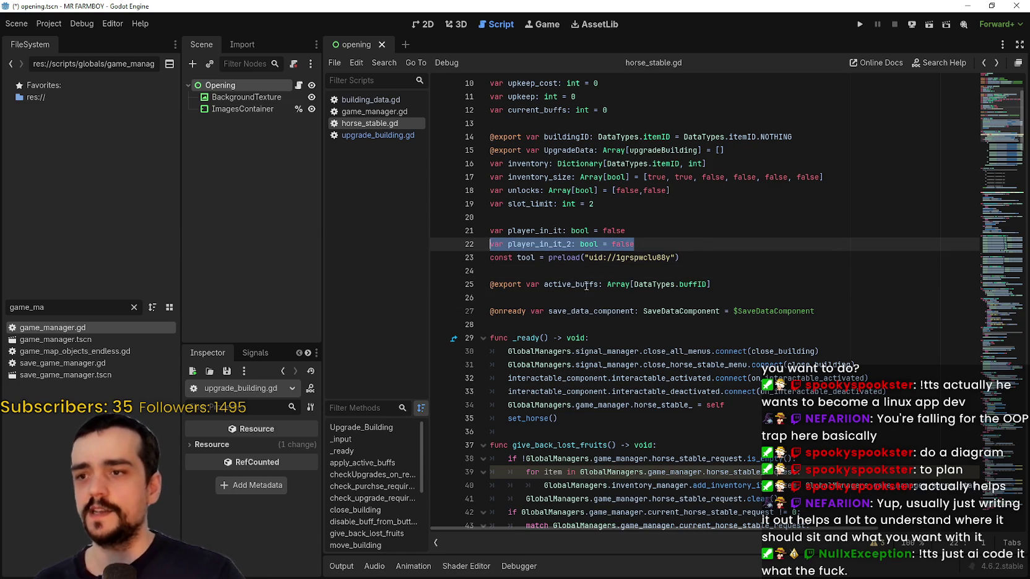
# Clear the line 22 selection and scroll down through horse_stable.gd
pyautogui.click(706, 311)
pyautogui.scroll(-4, 706, 309)
pyautogui.scroll(-3, 704, 306)
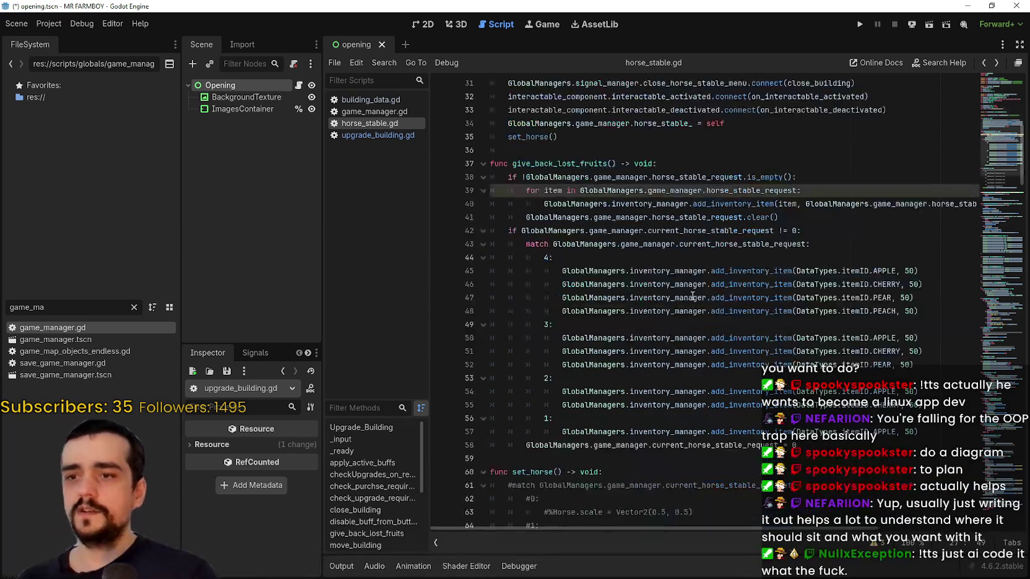
pyautogui.scroll(-15, 664, 217)
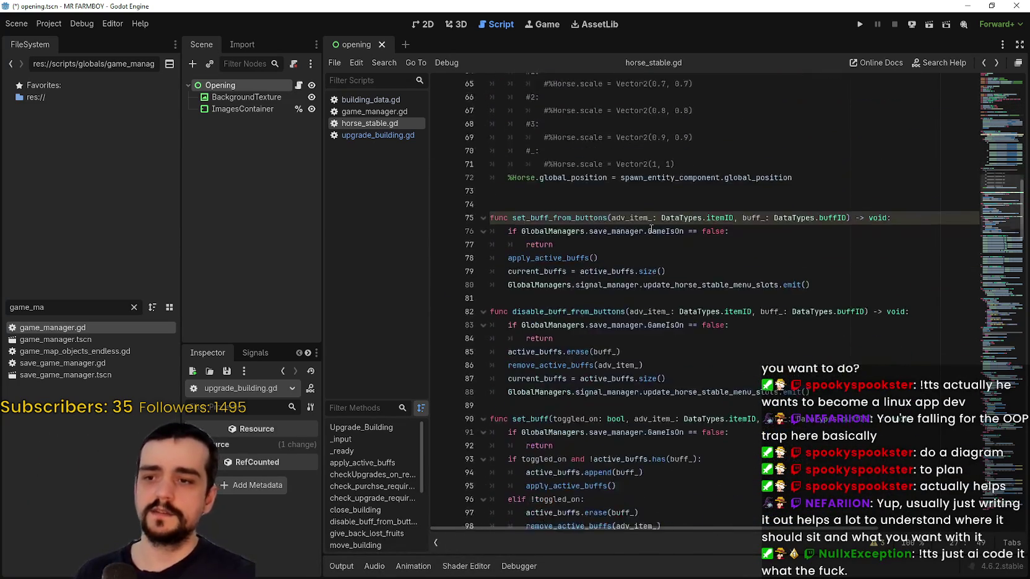
pyautogui.scroll(-4, 652, 229)
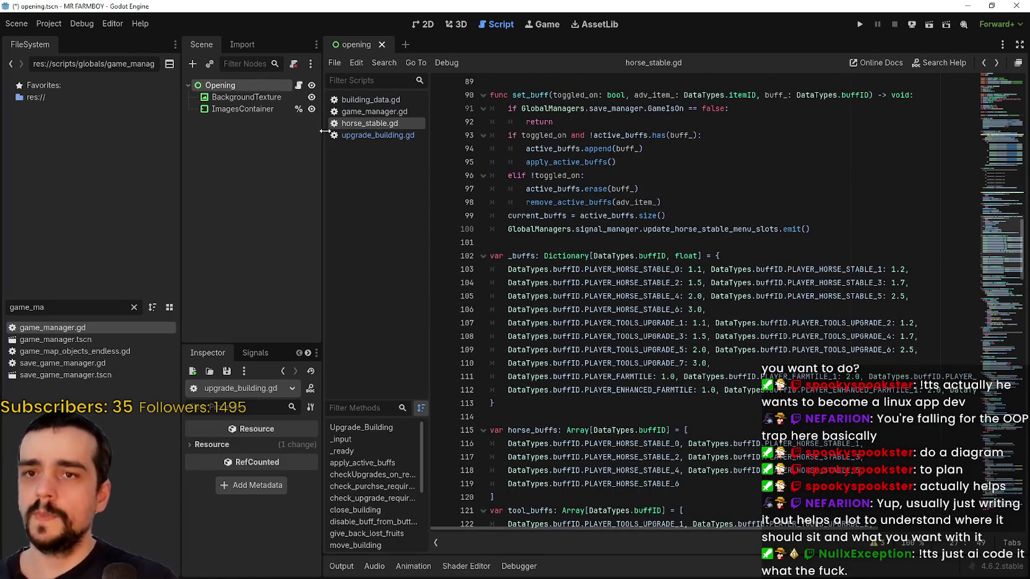
# In game_manager.gd, review the horse_stable_ and player_house_endless_ lines, then look up player_house's definition
pyautogui.click(363, 109)
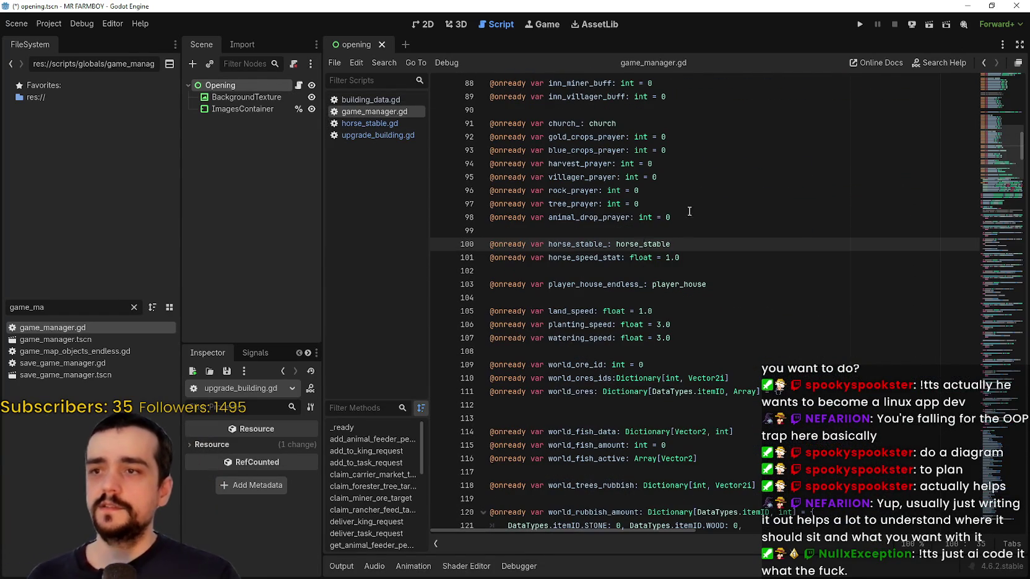
pyautogui.moveTo(489, 244)
pyautogui.mouseDown()
pyautogui.moveTo(706, 256)
pyautogui.moveTo(707, 246)
pyautogui.moveTo(704, 259)
pyautogui.moveTo(547, 265)
pyautogui.moveTo(489, 245)
pyautogui.moveTo(489, 258)
pyautogui.mouseUp()
pyautogui.moveTo(706, 285); pyautogui.dragTo(477, 278)
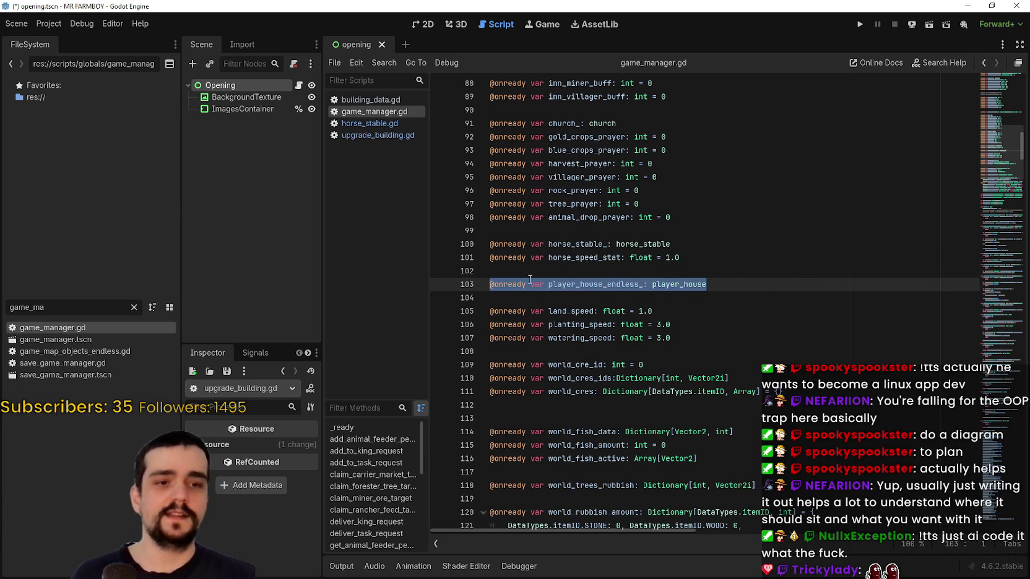
pyautogui.click(721, 258)
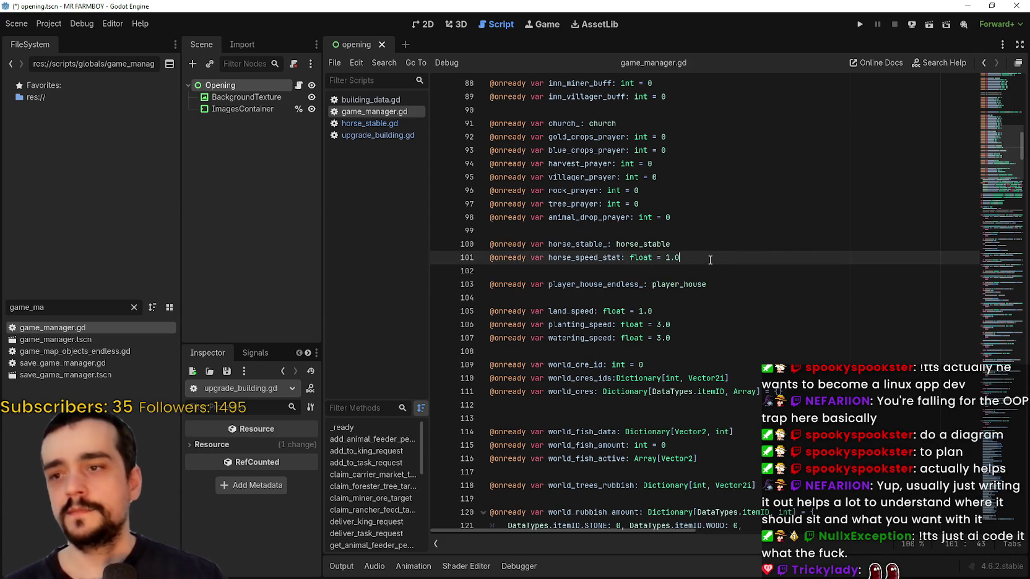
pyautogui.rightClick(668, 285)
pyautogui.click(715, 456)
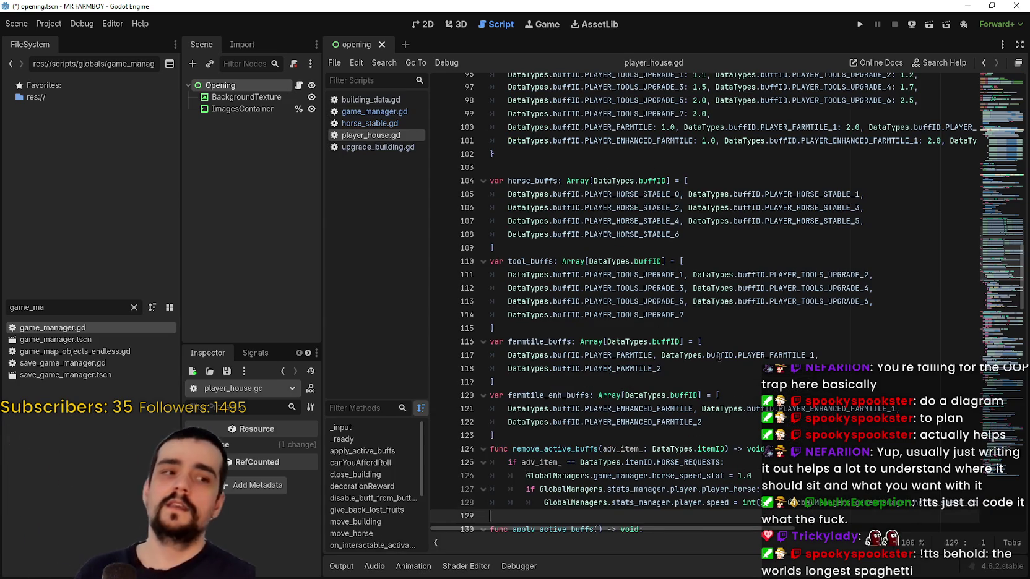
# Review the horse, tool and farmtile buff declarations on lines 6–22 of player_house.gd
pyautogui.scroll(5, 779, 240)
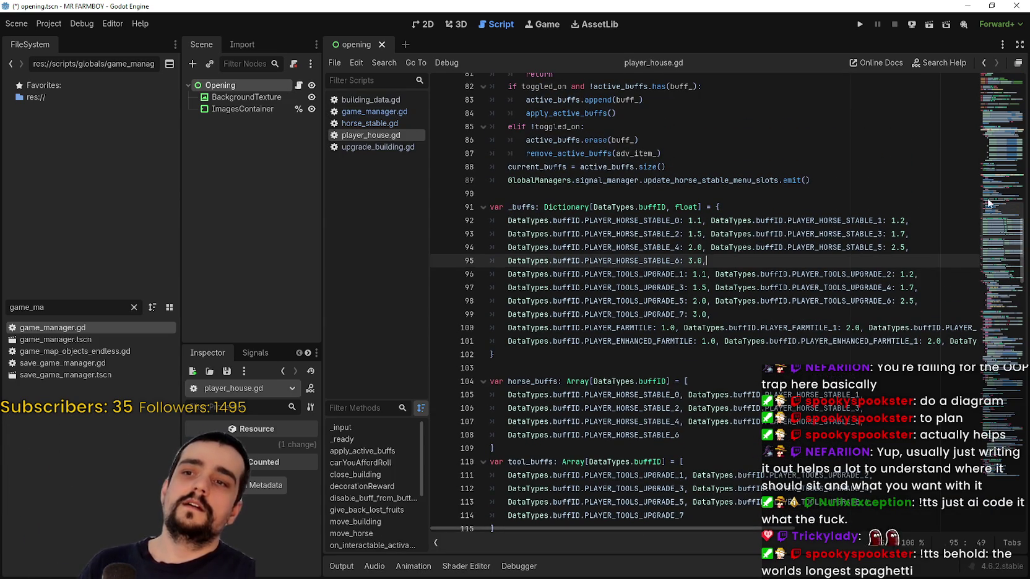
pyautogui.moveTo(990, 231); pyautogui.dragTo(1010, 85)
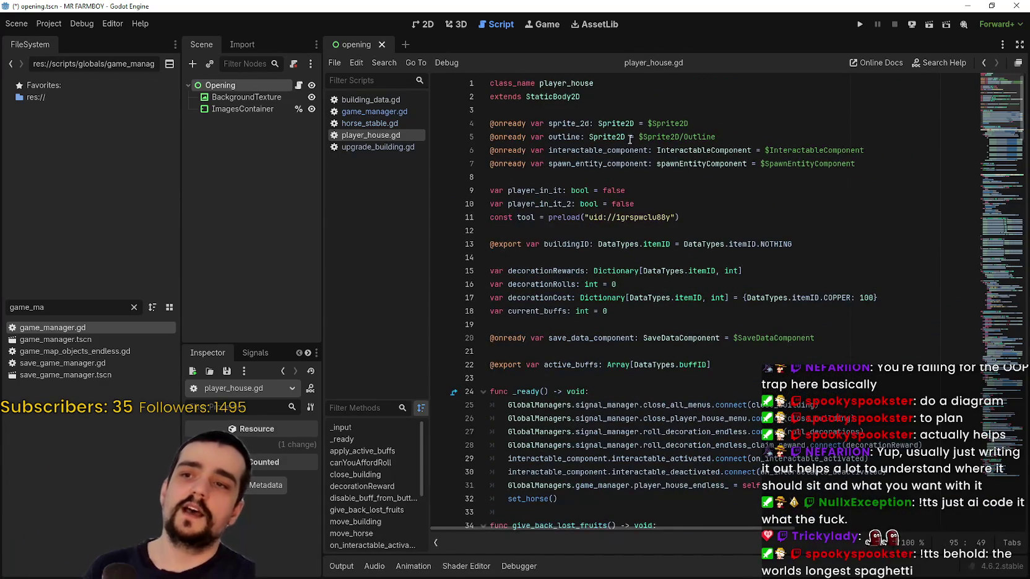
pyautogui.click(594, 150)
pyautogui.moveTo(608, 174)
pyautogui.mouseDown()
pyautogui.moveTo(743, 273)
pyautogui.moveTo(794, 366)
pyautogui.mouseUp()
pyautogui.click(768, 351)
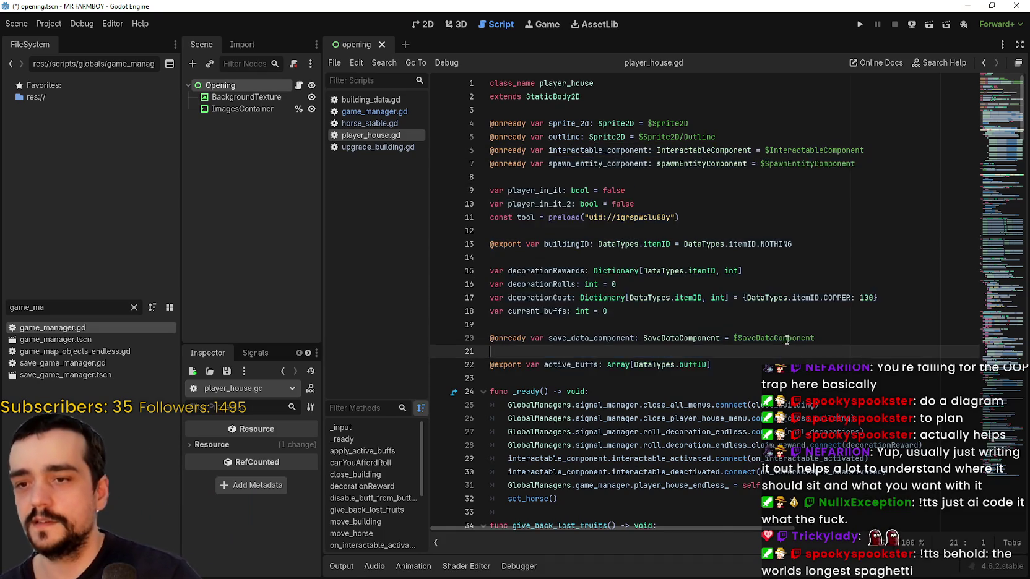
# Jump to the SaveDataComponent definition and review lines 4–21 of save_data_component.gd
pyautogui.scroll(-2, 736, 235)
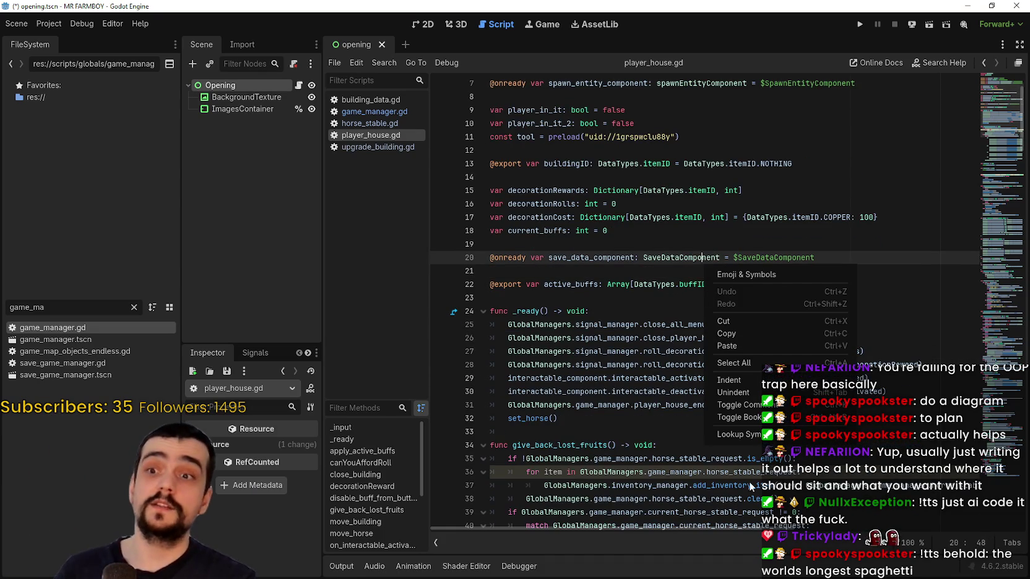
pyautogui.keyDown('ctrl'); pyautogui.click(705, 259); pyautogui.keyUp('ctrl')
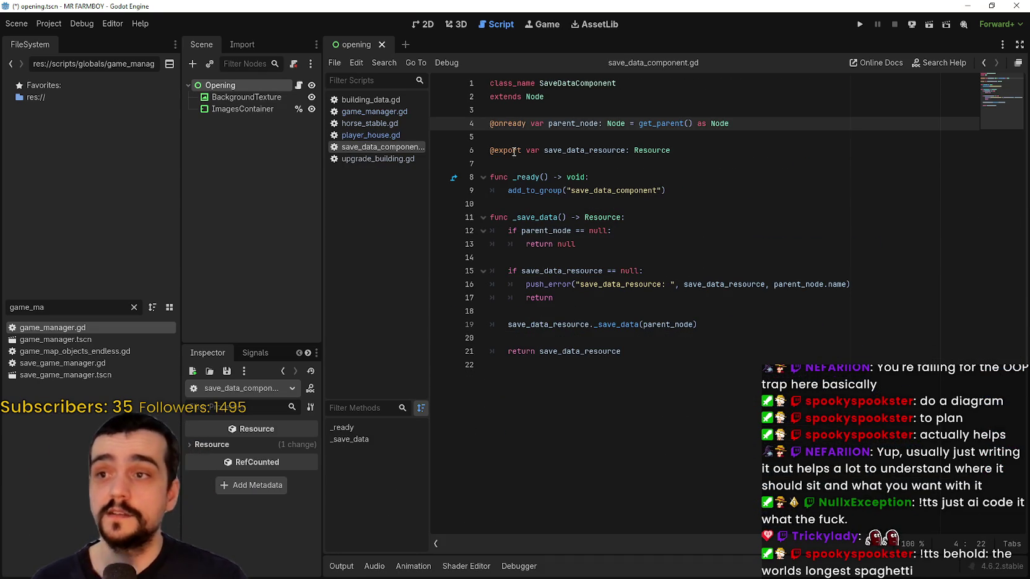
pyautogui.moveTo(497, 119); pyautogui.dragTo(677, 351)
pyautogui.click(677, 351)
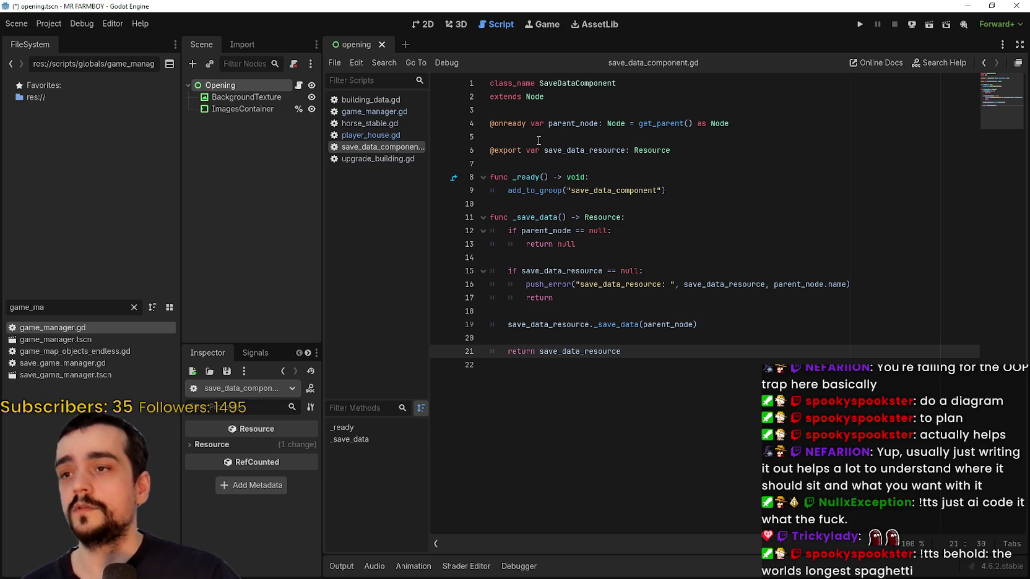
# Look up the Resource help page, then return to review the save_data_resource export line
pyautogui.doubleClick(585, 150)
pyautogui.rightClick(642, 150)
pyautogui.click(683, 323)
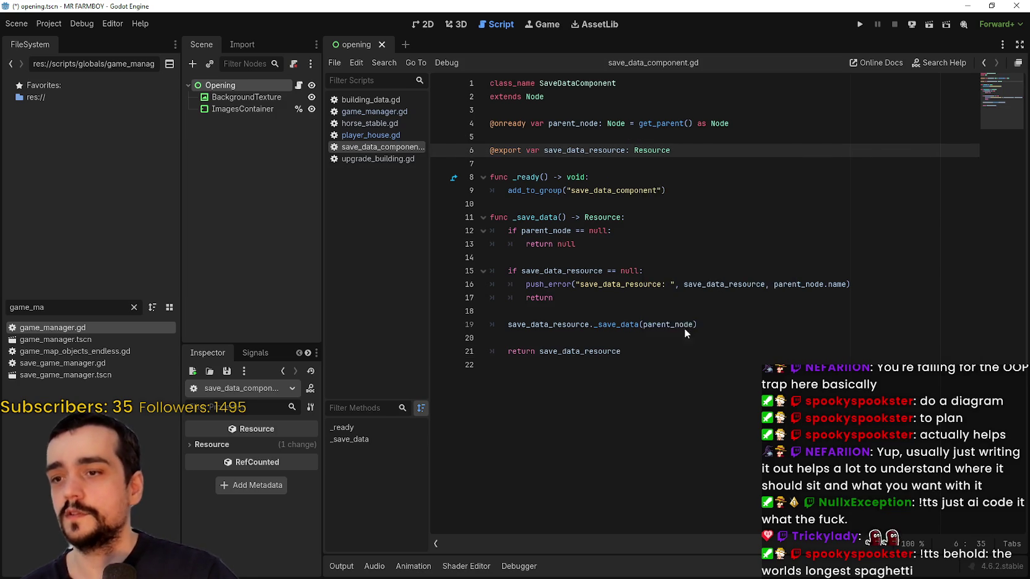
pyautogui.click(984, 63)
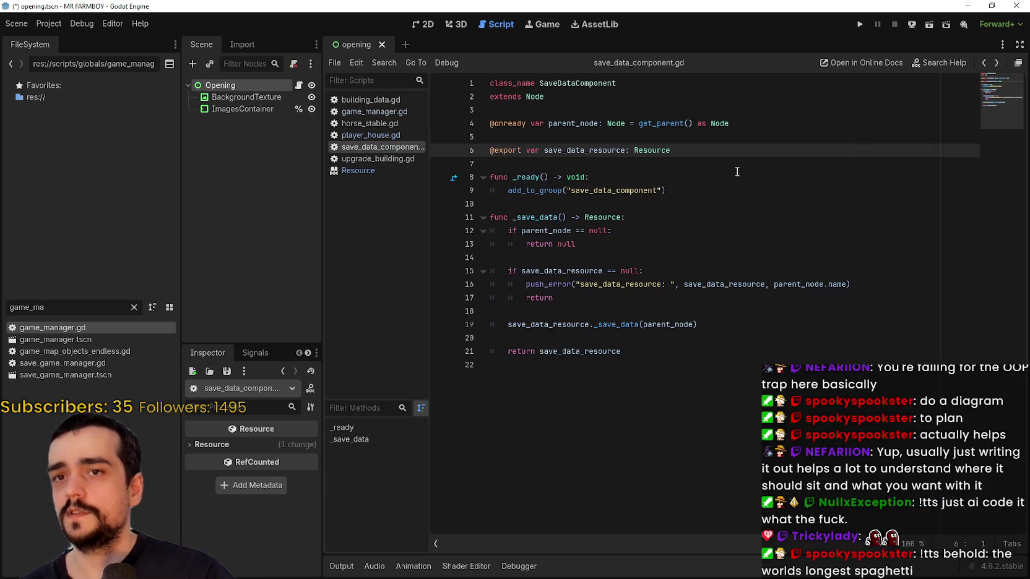
pyautogui.moveTo(717, 144); pyautogui.dragTo(476, 153)
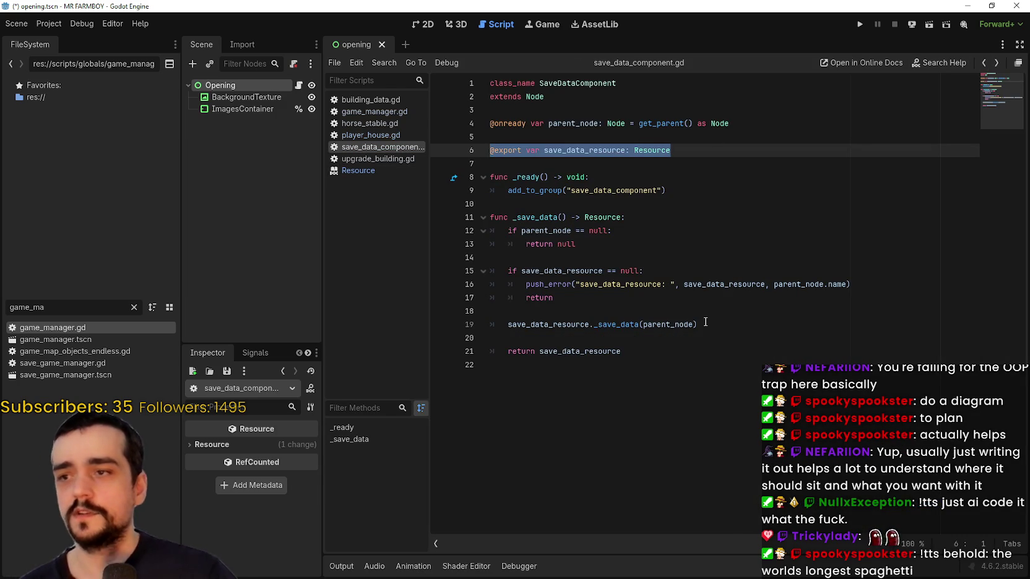
pyautogui.click(707, 218)
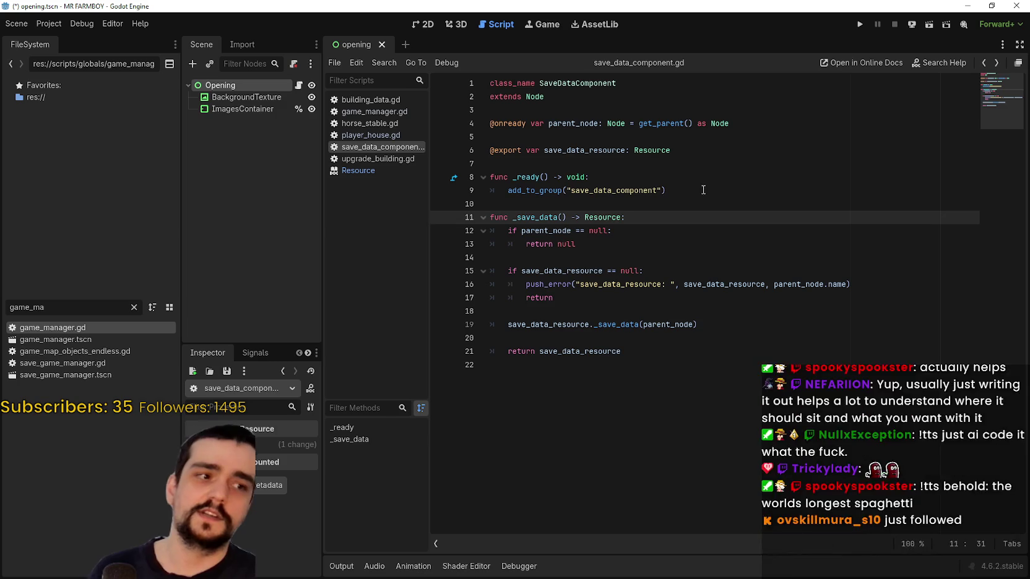
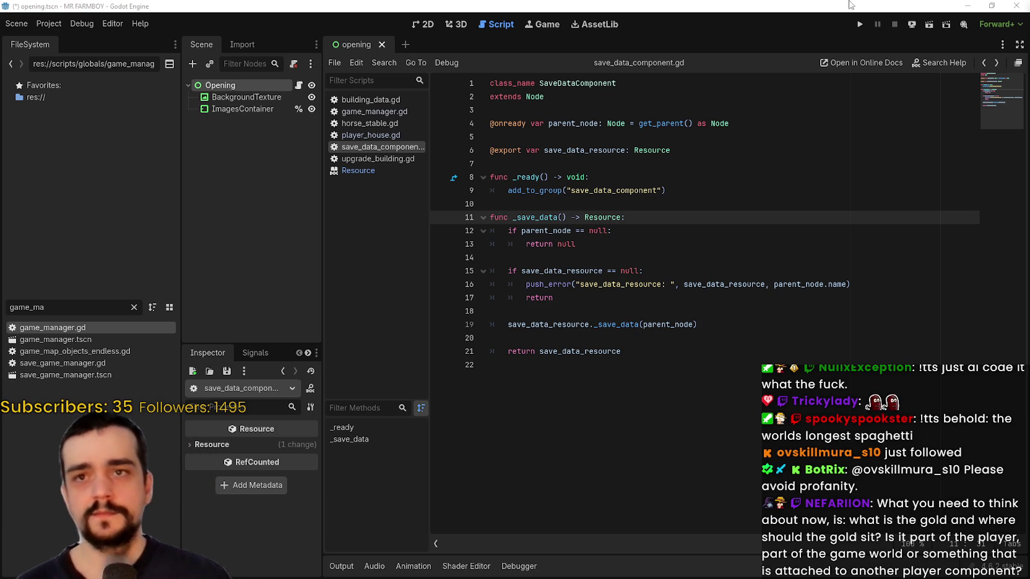
# Minimize the other Godot window to check the running game, then return to the Harvest Mage editor
pyautogui.click(967, 6)
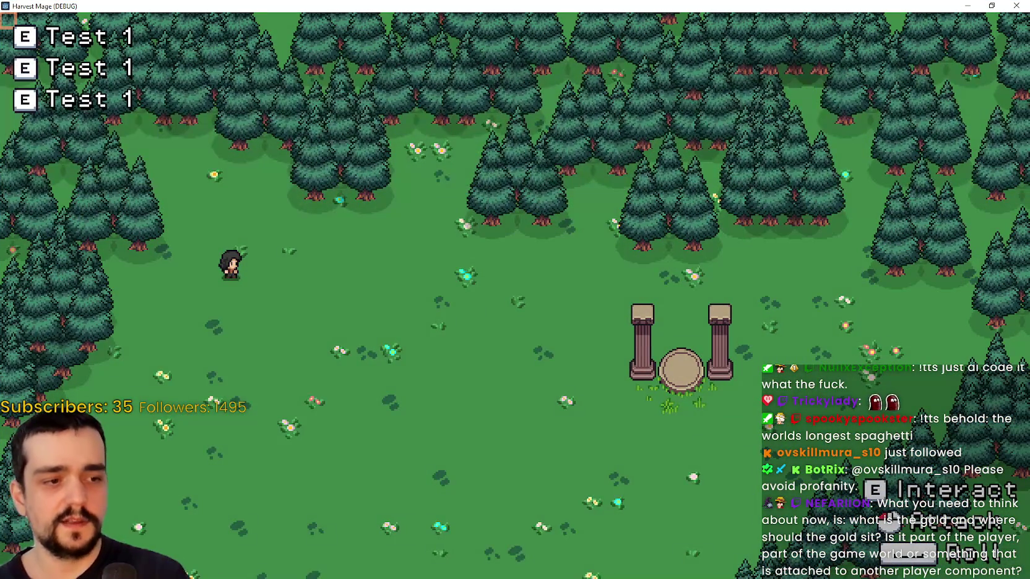
pyautogui.hotkey('alt', 'Tab')
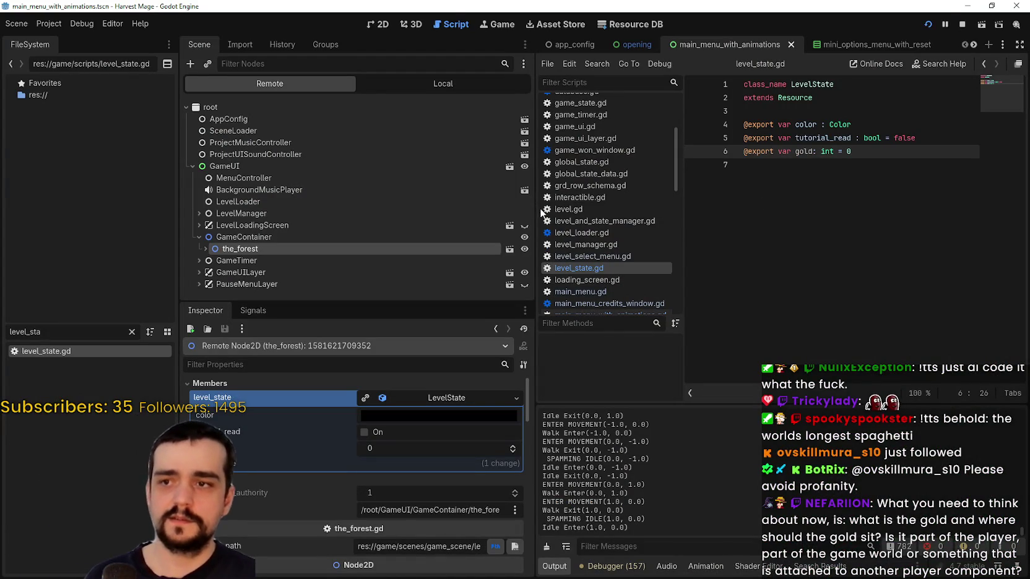
# Browse the Project, Debug and Editor menus, then bring up the Help menu
pyautogui.click(46, 25)
pyautogui.click(93, 22)
pyautogui.click(114, 20)
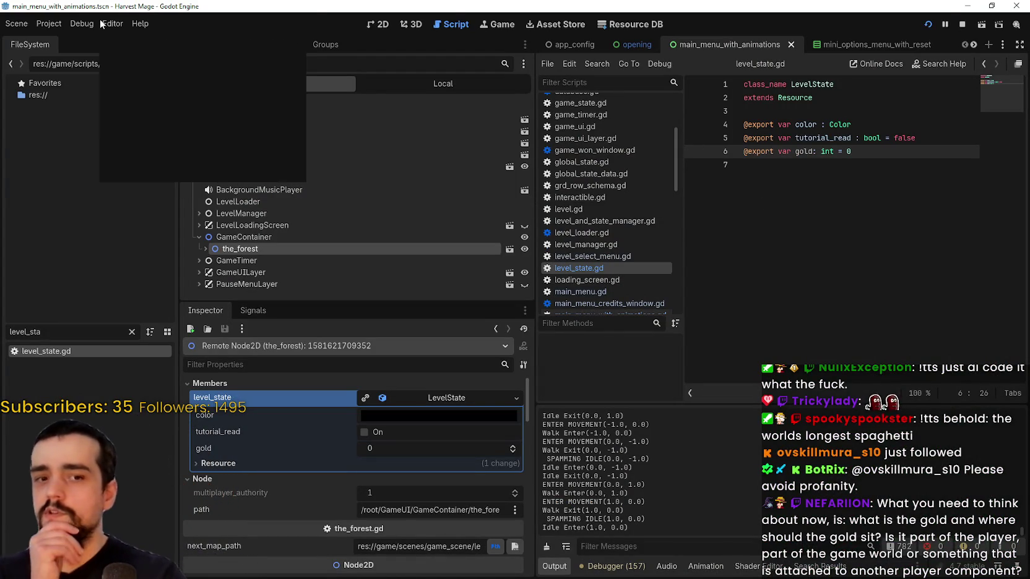
pyautogui.click(116, 20)
pyautogui.click(112, 24)
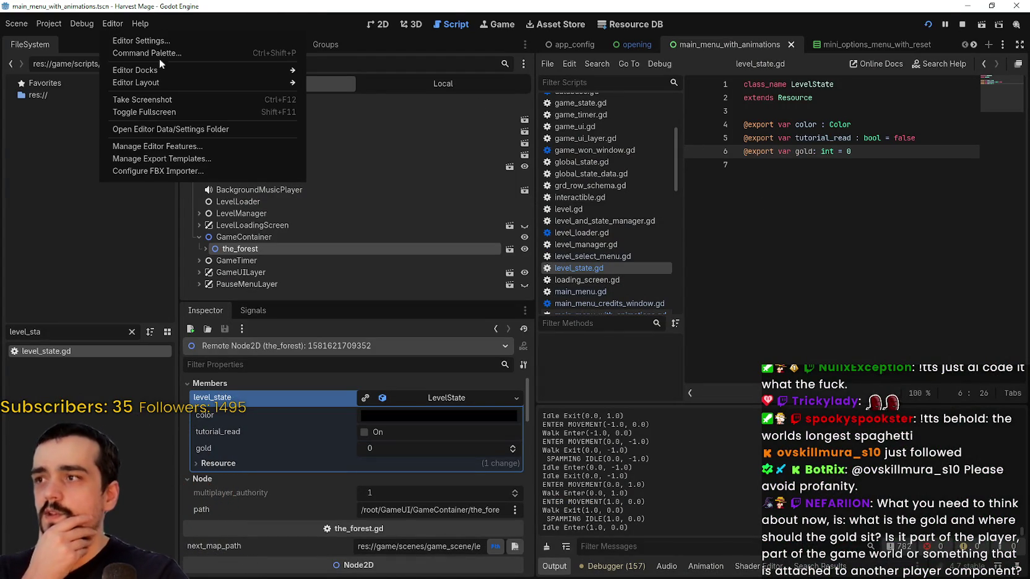
pyautogui.click(454, 88)
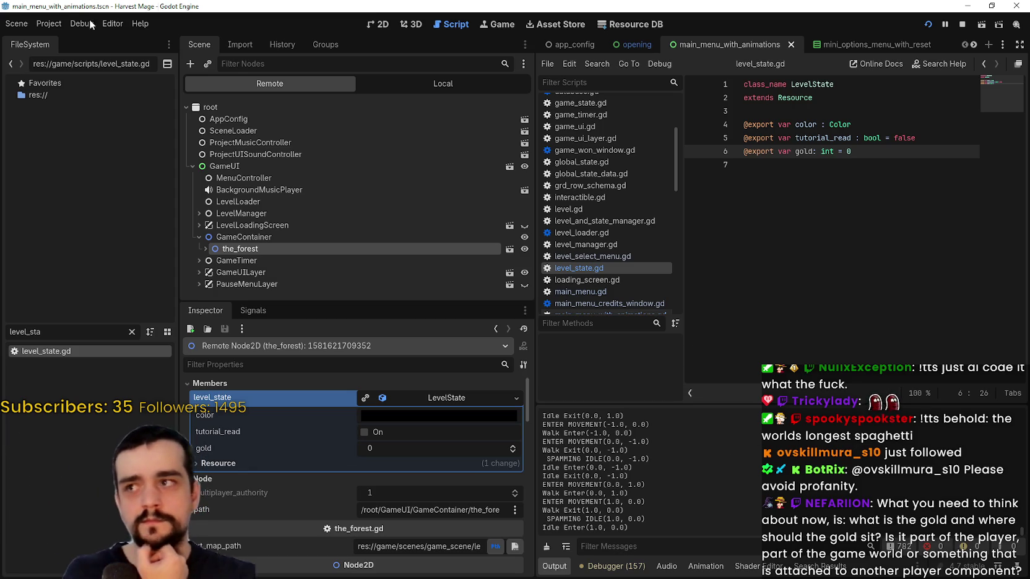
pyautogui.click(133, 25)
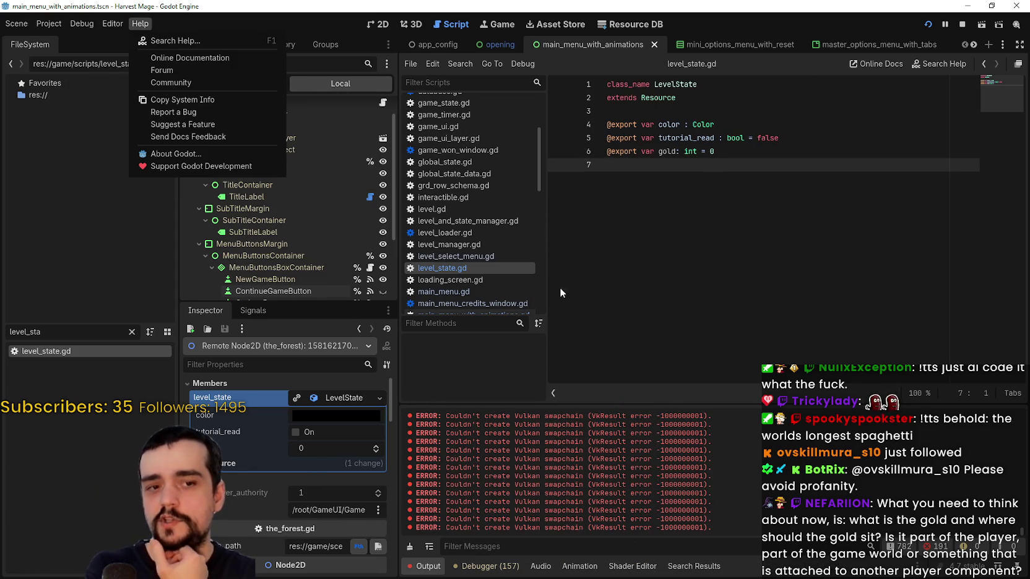
# Close Help, switch the bottom panel between Debugger and Output, and place the caret on line 7
pyautogui.press('Escape')
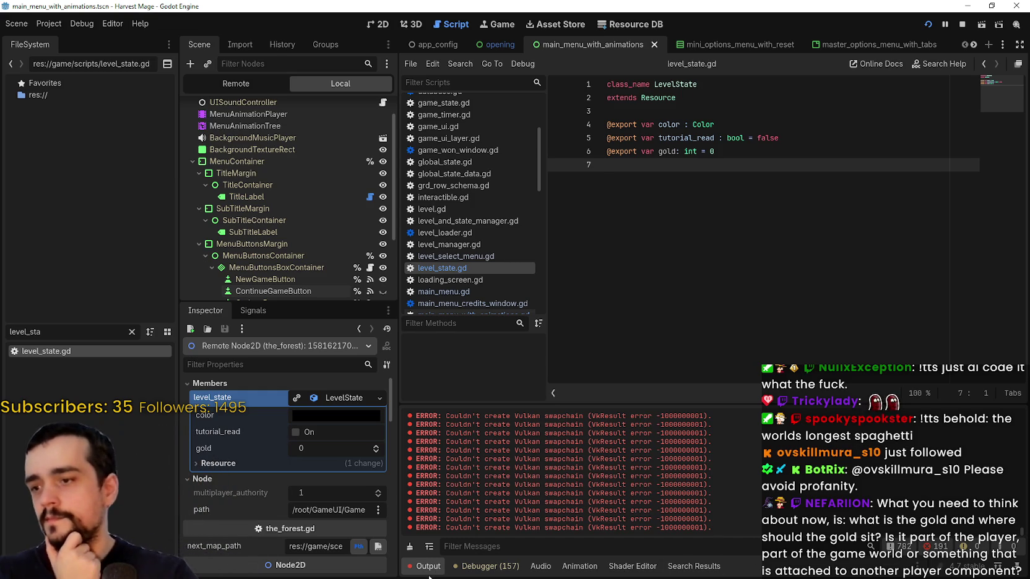
pyautogui.click(466, 571)
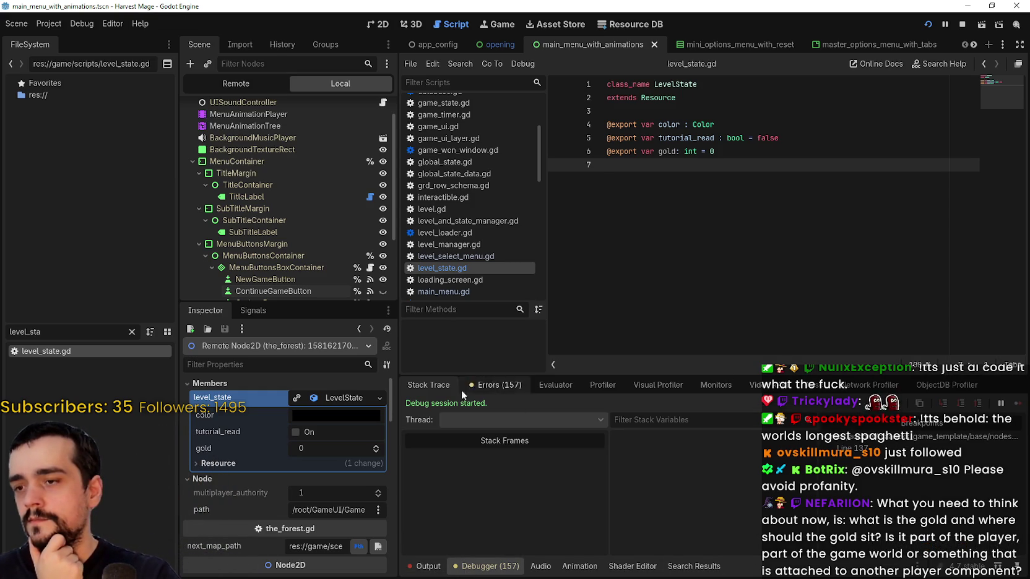
pyautogui.click(424, 566)
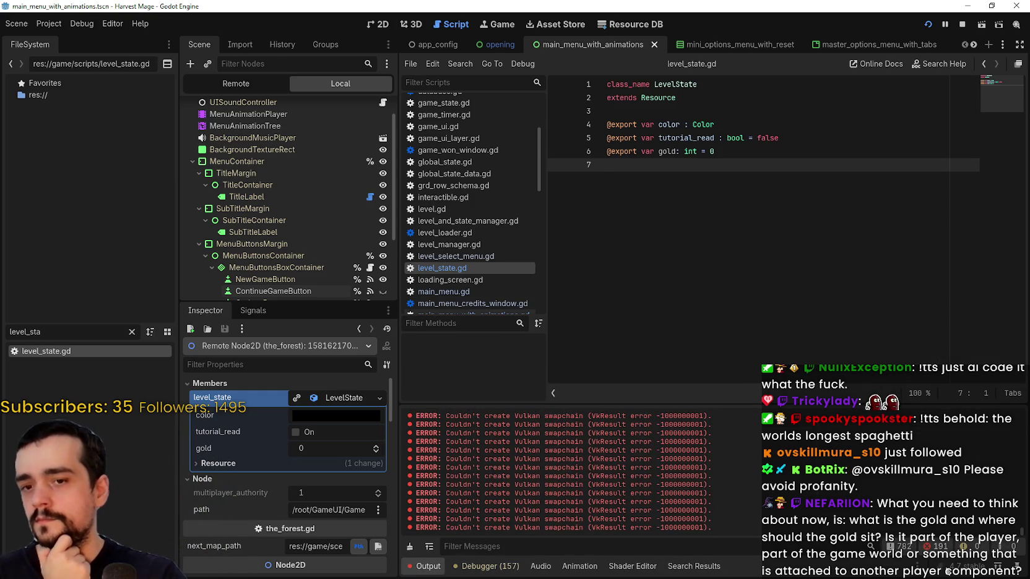
pyautogui.click(486, 566)
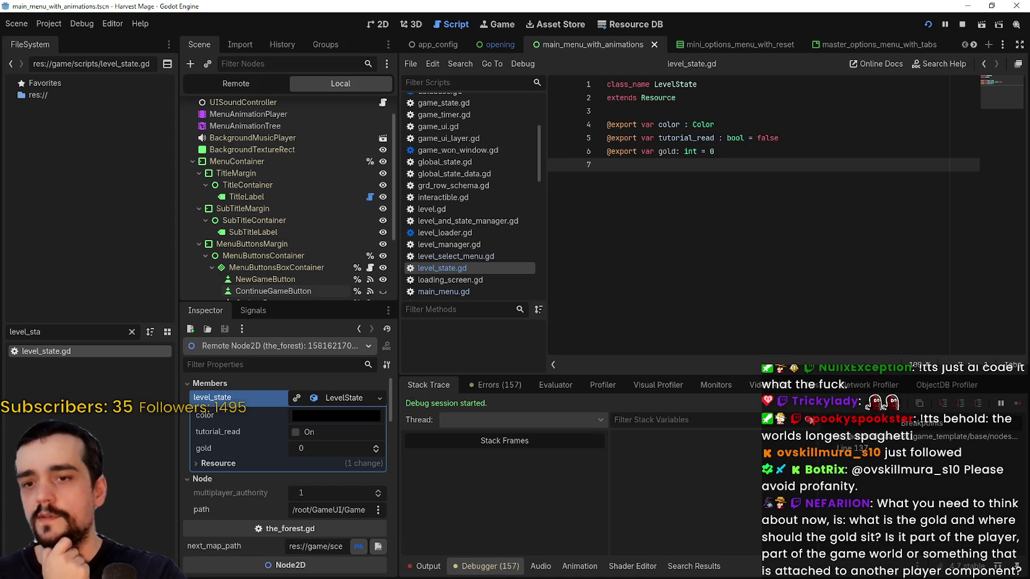
pyautogui.click(514, 385)
pyautogui.click(427, 385)
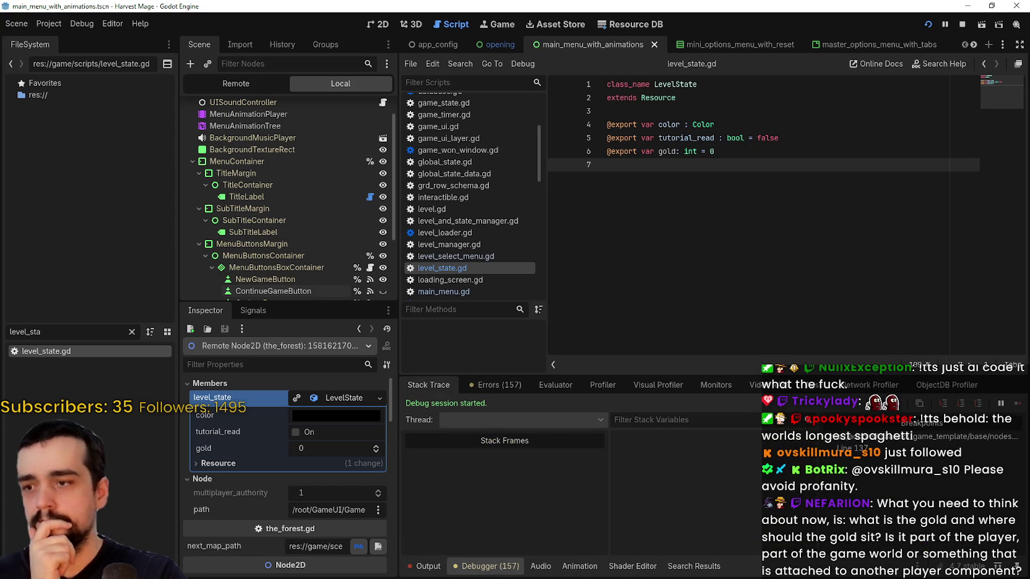
pyautogui.click(424, 566)
pyautogui.click(707, 250)
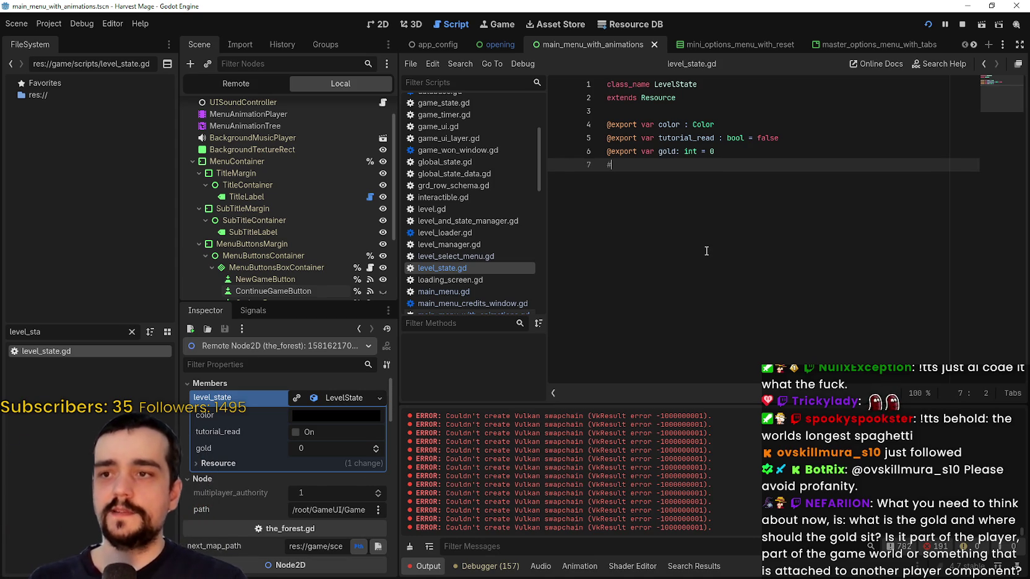
# Declare 'var blabla: MainMenu' on a new line 8 of level_state.gd and select the type name
pyautogui.write('@export')
pyautogui.press('BackSpace')
pyautogui.press('BackSpace')
pyautogui.press('BackSpace')
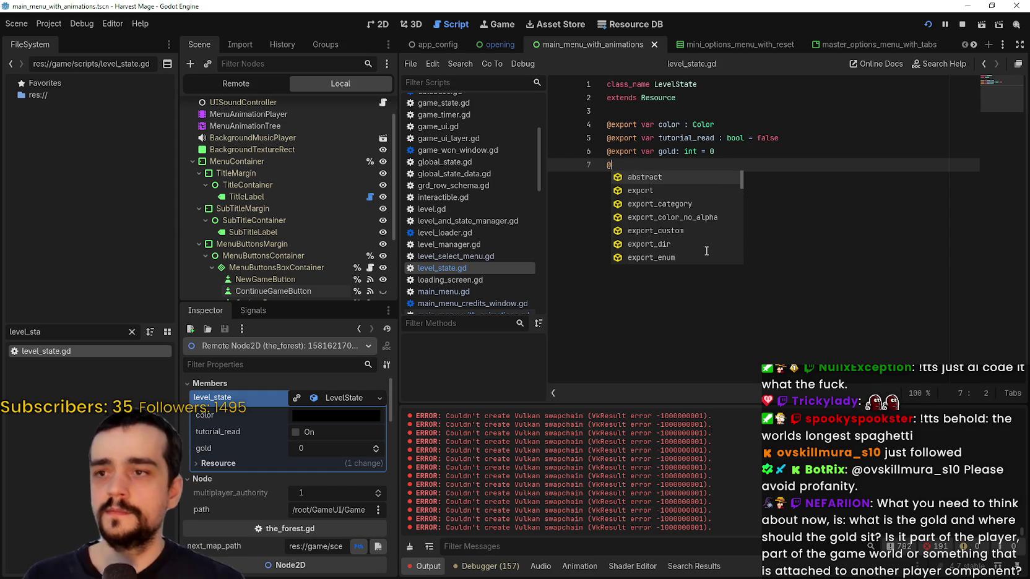
pyautogui.press('Return')
pyautogui.write('var blabla: c')
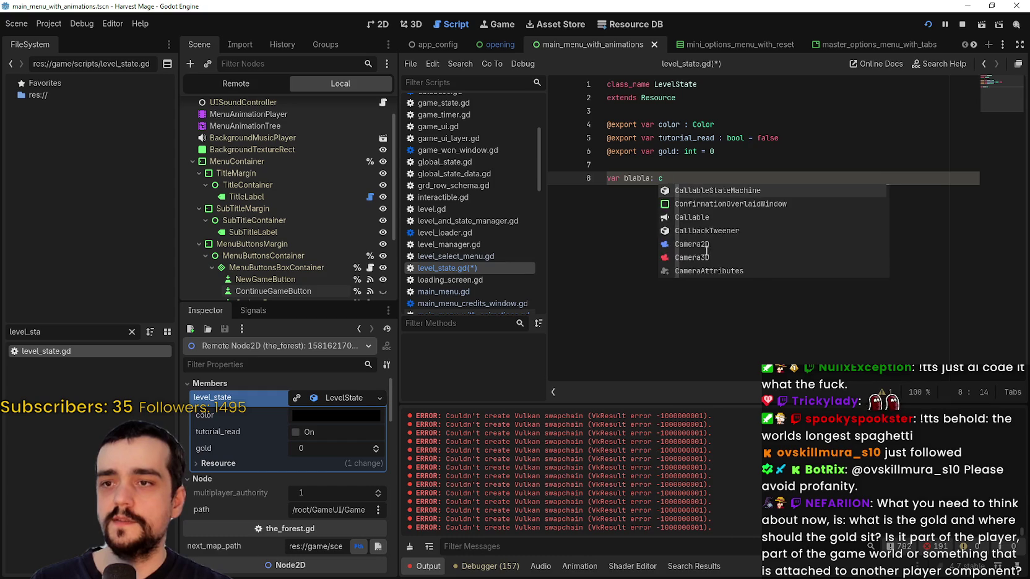
pyautogui.press('Escape')
pyautogui.press('BackSpace')
pyautogui.press('Escape')
pyautogui.write('M')
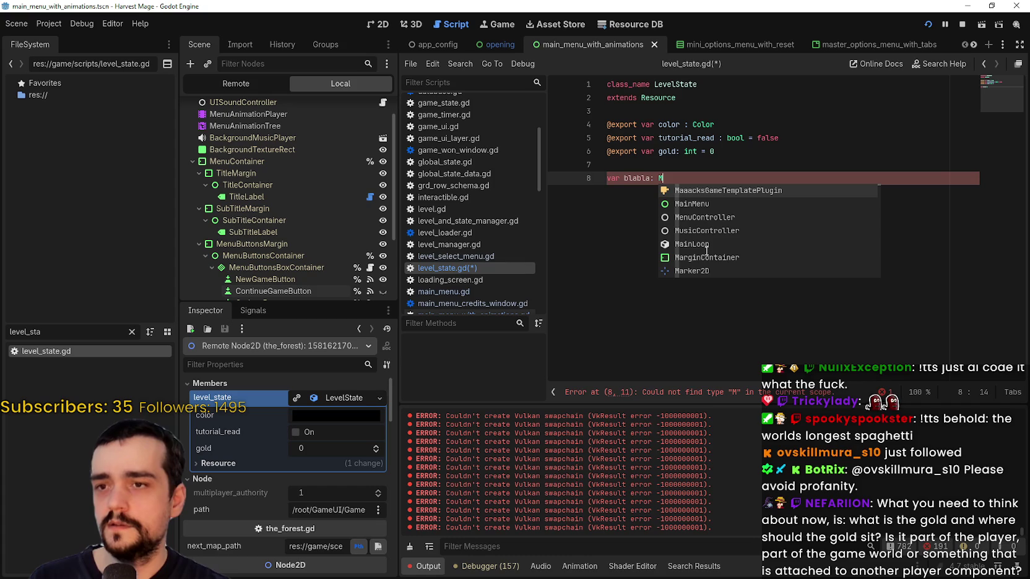
pyautogui.write('ain')
pyautogui.press('Return')
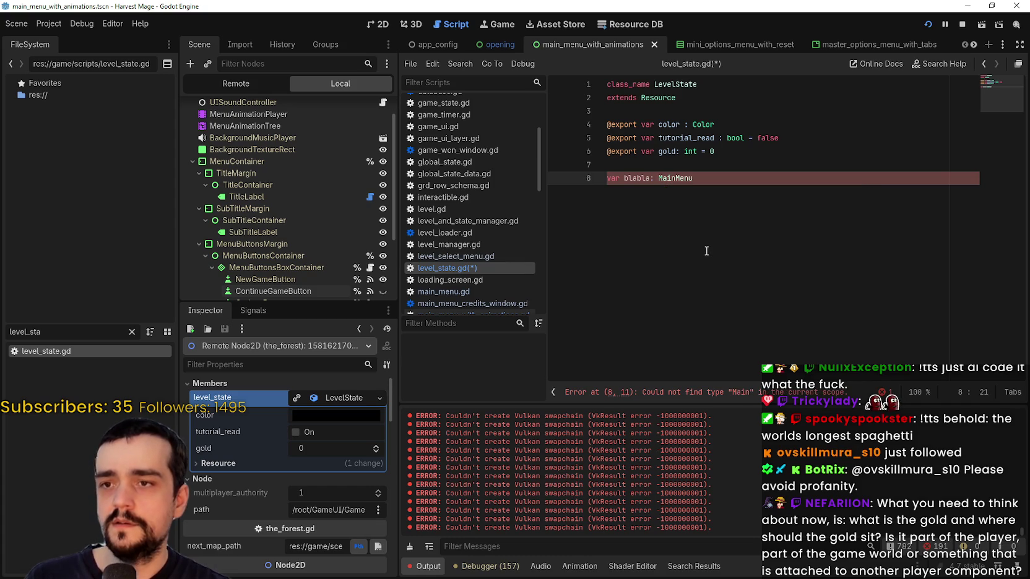
pyautogui.doubleClick(681, 180)
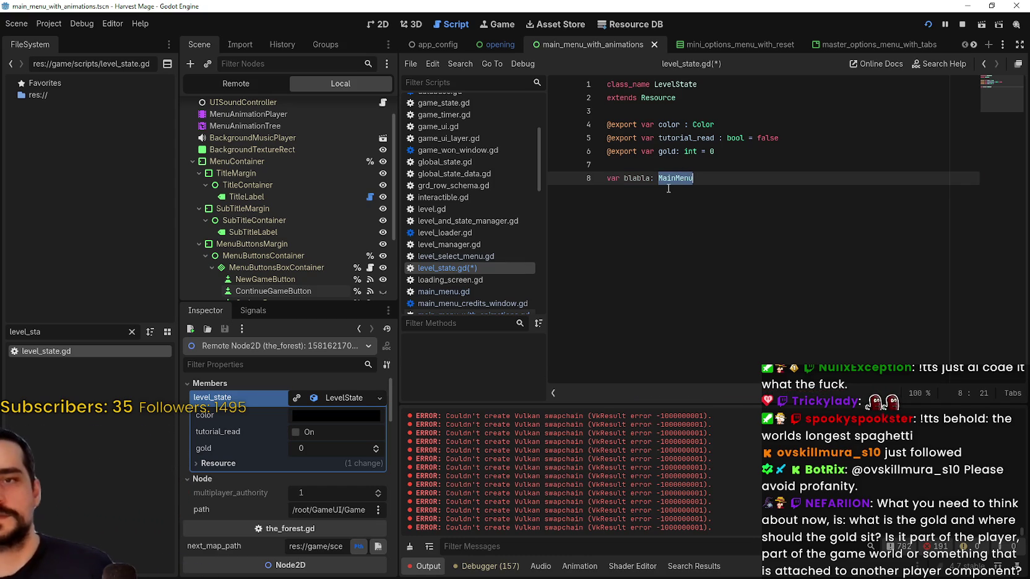
pyautogui.click(671, 178)
pyautogui.rightClick(672, 178)
pyautogui.click(731, 349)
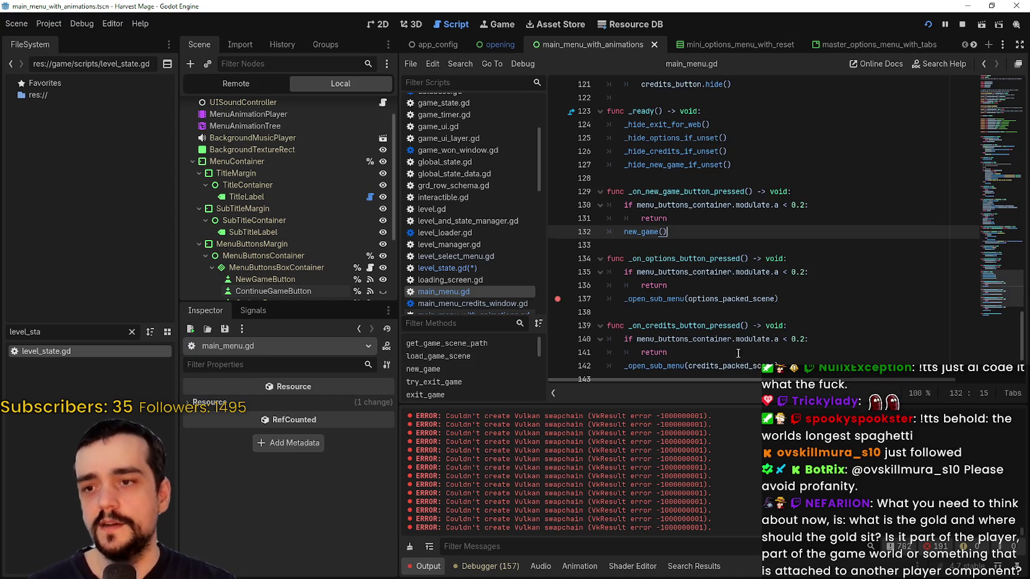
pyautogui.scroll(-2, 752, 302)
pyautogui.scroll(3, 749, 299)
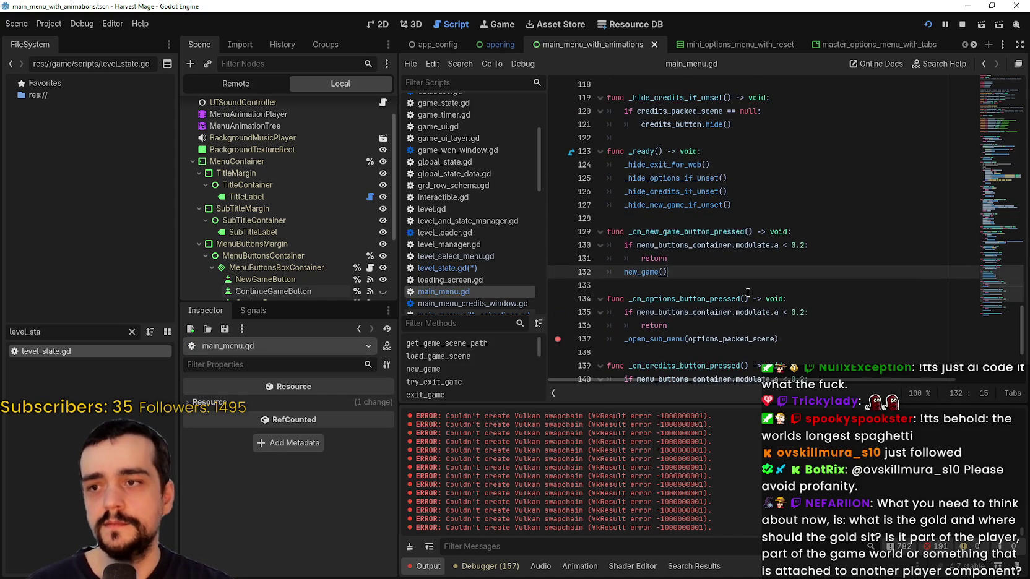
pyautogui.scroll(3, 742, 191)
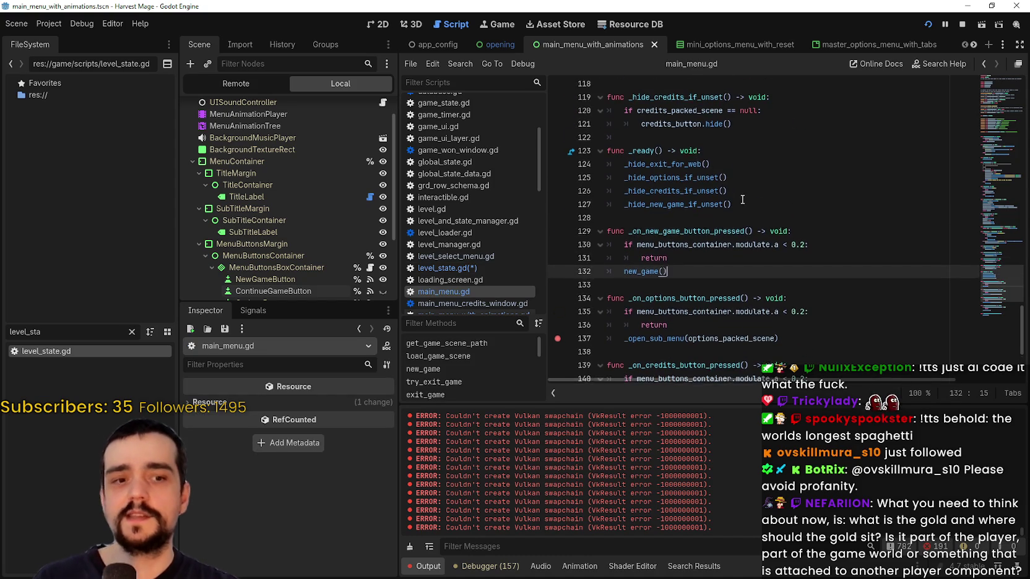
pyautogui.click(984, 65)
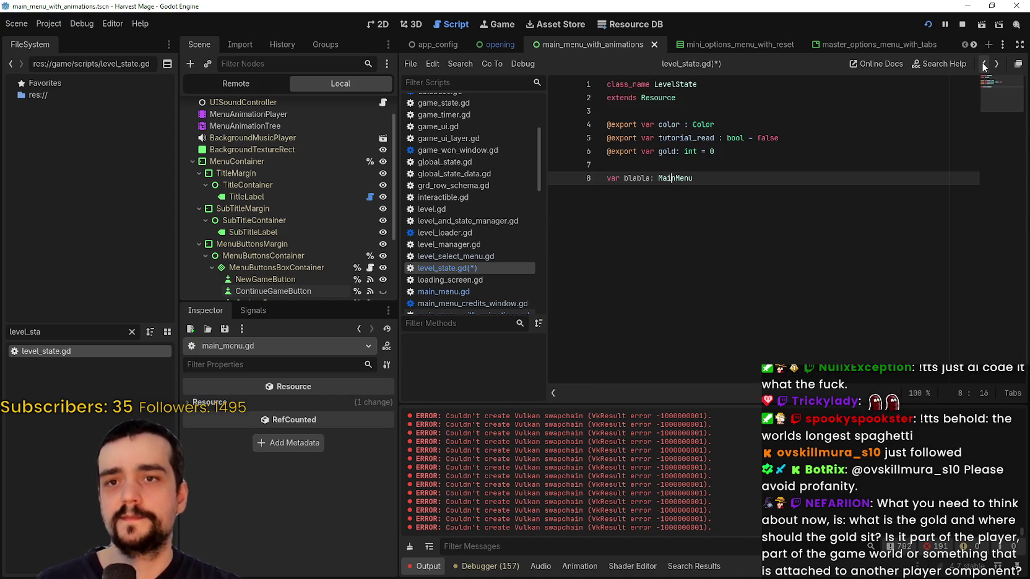
# Change blabla's type from MainMenu to Node and add two blank lines below
pyautogui.doubleClick(666, 179)
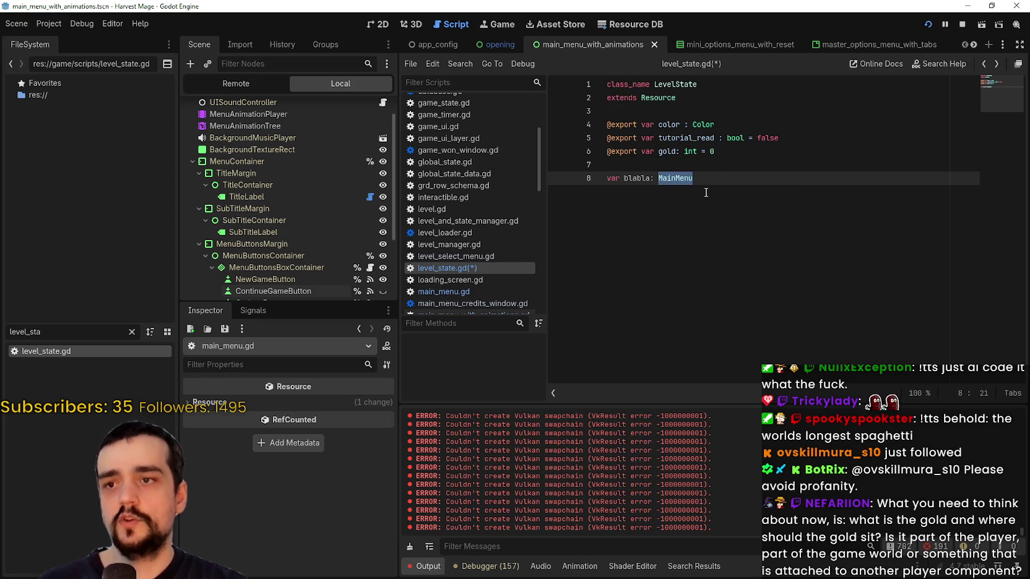
pyautogui.write('Nod')
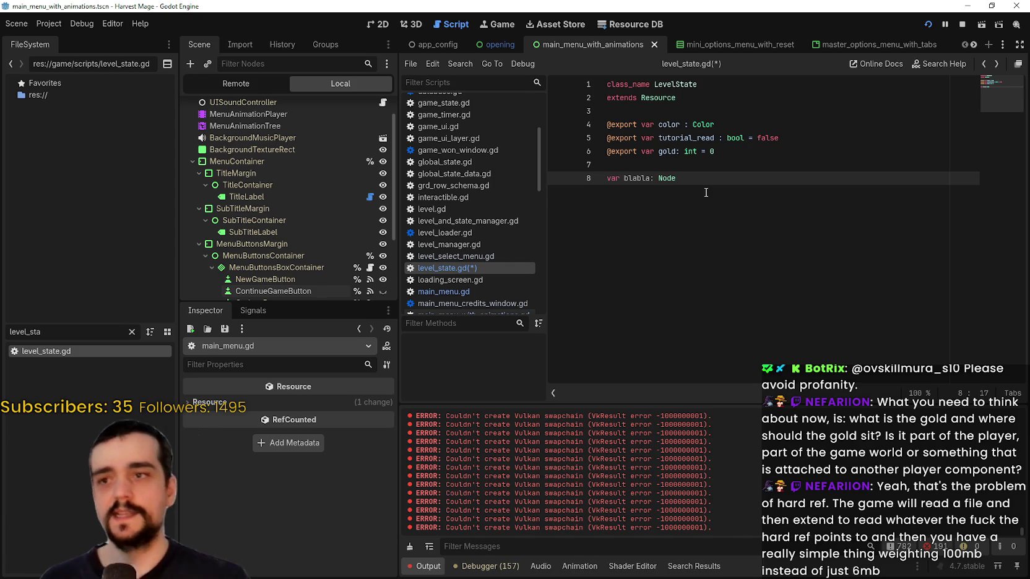
pyautogui.press('Return')
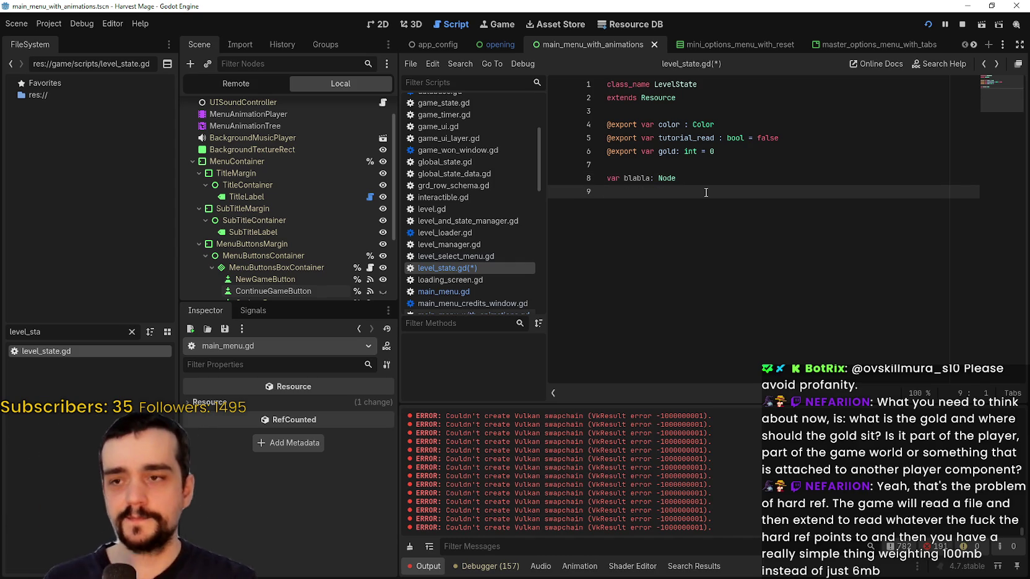
pyautogui.press('Return')
# Delete the experimental blabla declaration and stray lines, then open main_menu.gd
pyautogui.write('blabl')
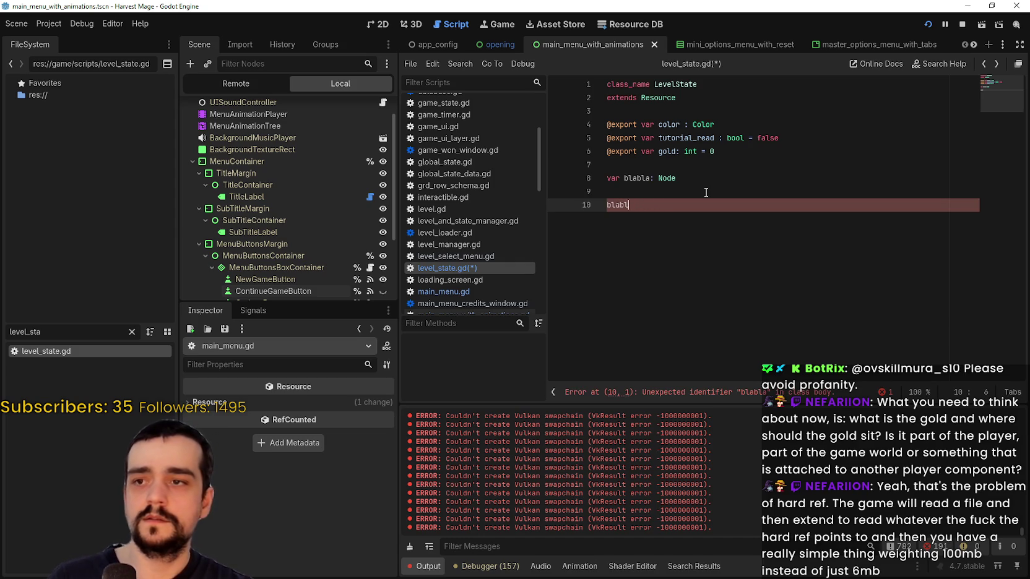
pyautogui.write('read')
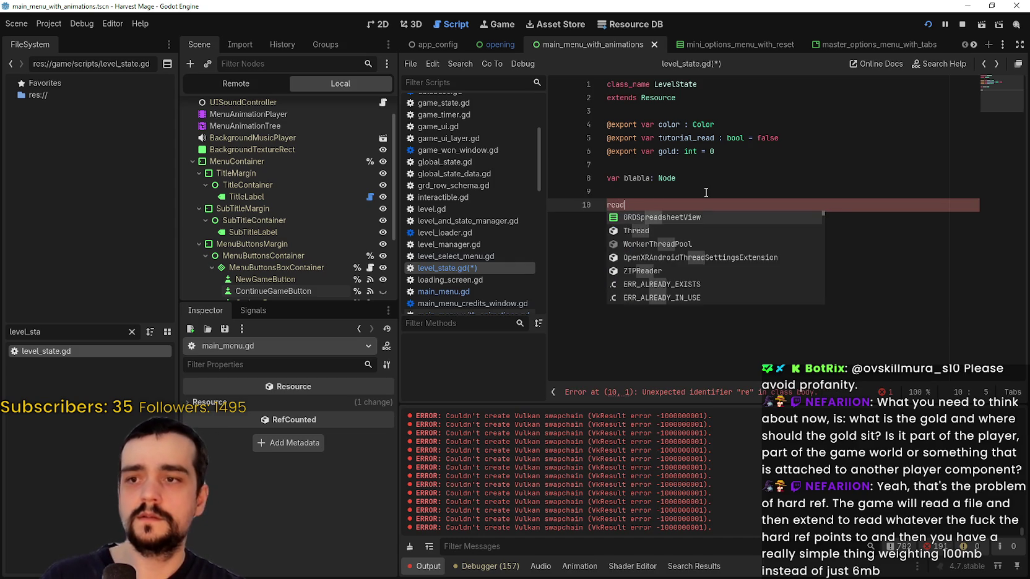
pyautogui.press('BackSpace')
pyautogui.press('BackSpace')
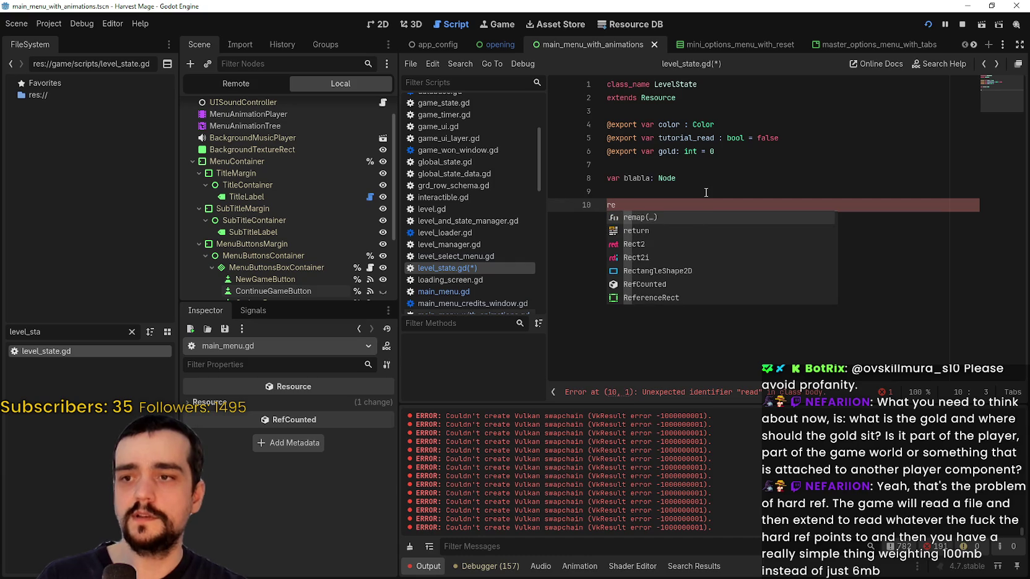
pyautogui.press('BackSpace')
pyautogui.press('BackSpace')
pyautogui.press('BackSpace')
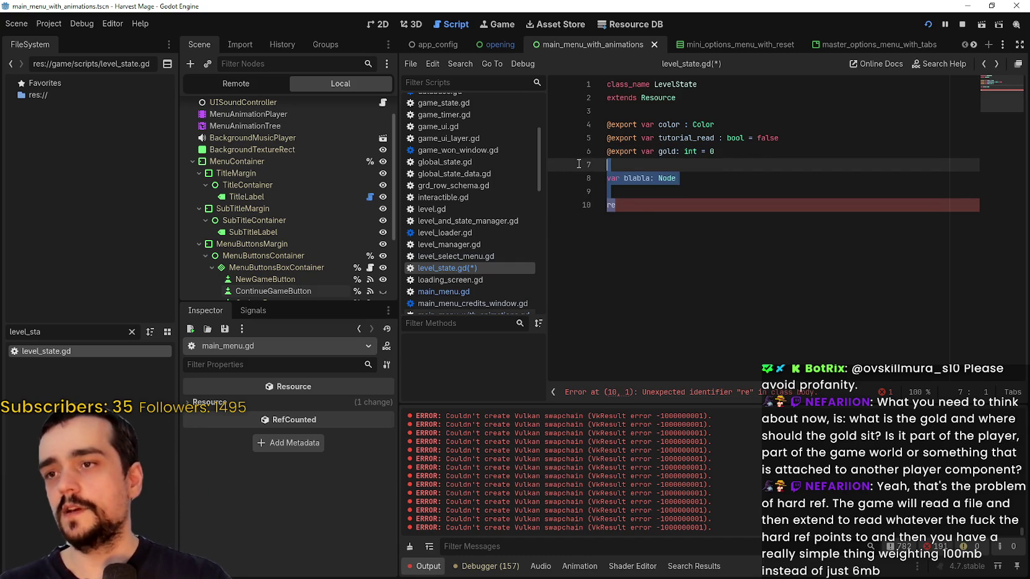
pyautogui.click(472, 291)
pyautogui.scroll(-5, 992, 316)
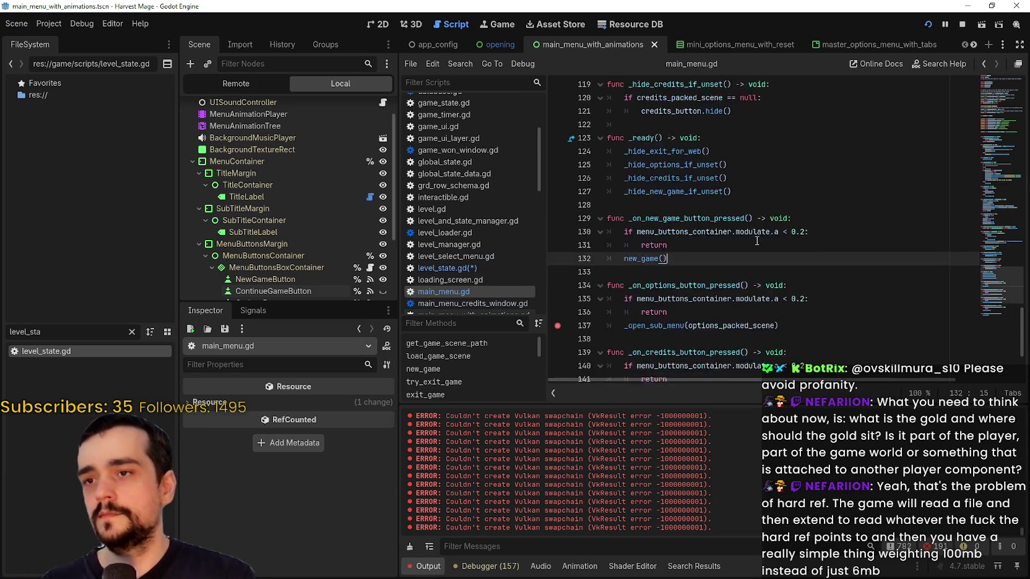
pyautogui.click(728, 365)
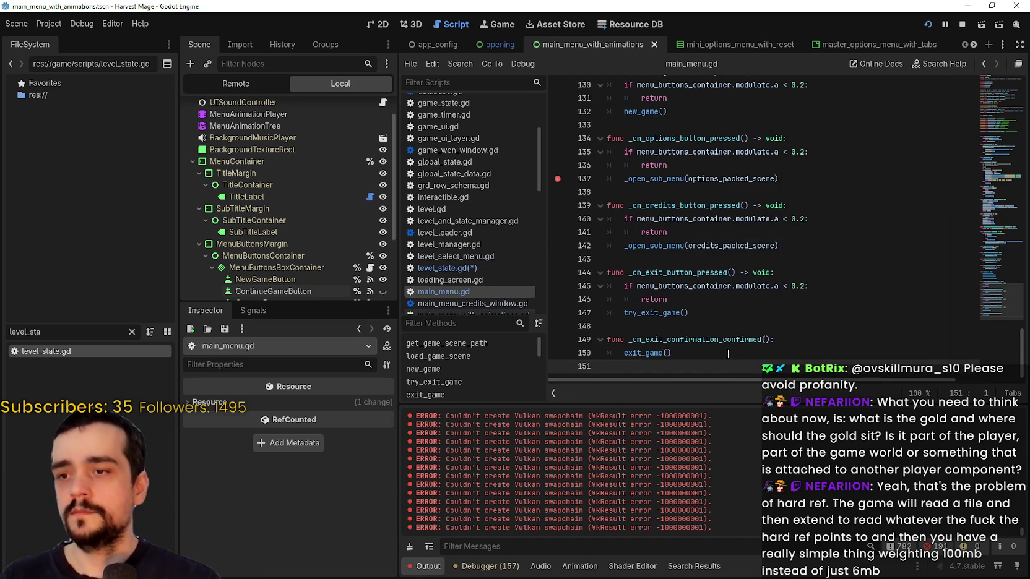
pyautogui.press('Return')
pyautogui.press('Return')
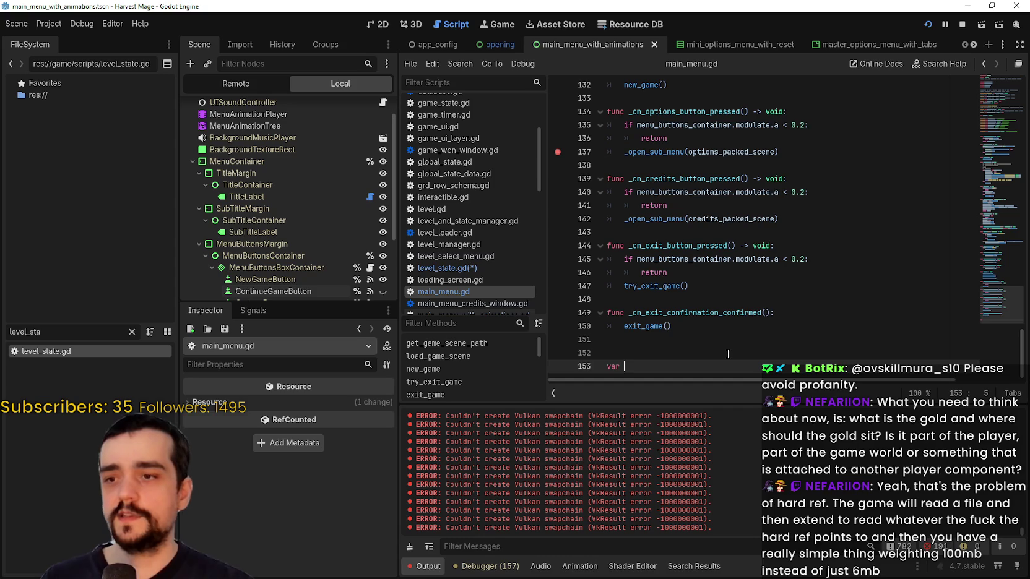
pyautogui.write('var blabla: nod')
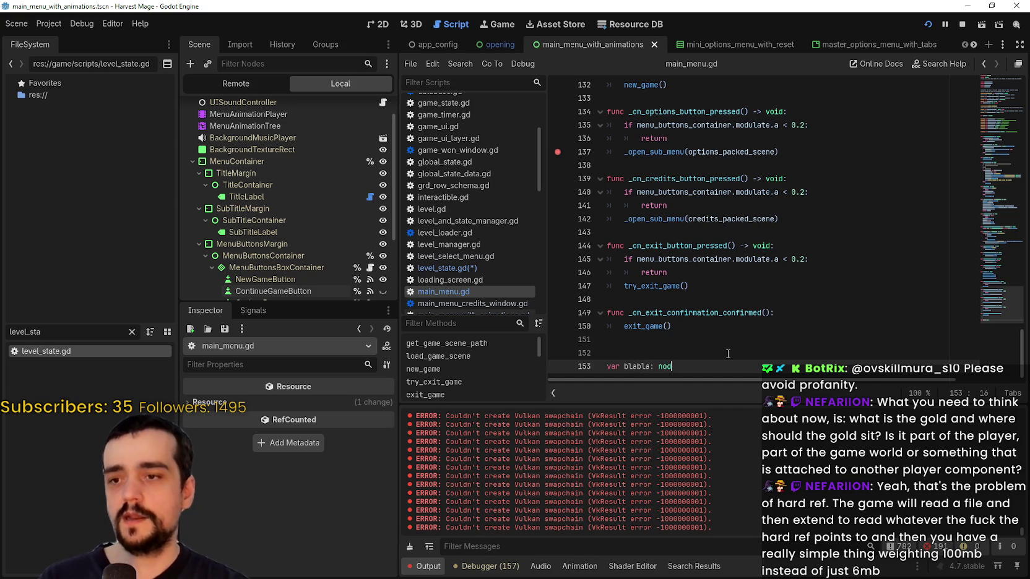
pyautogui.write('e')
pyautogui.press('Return')
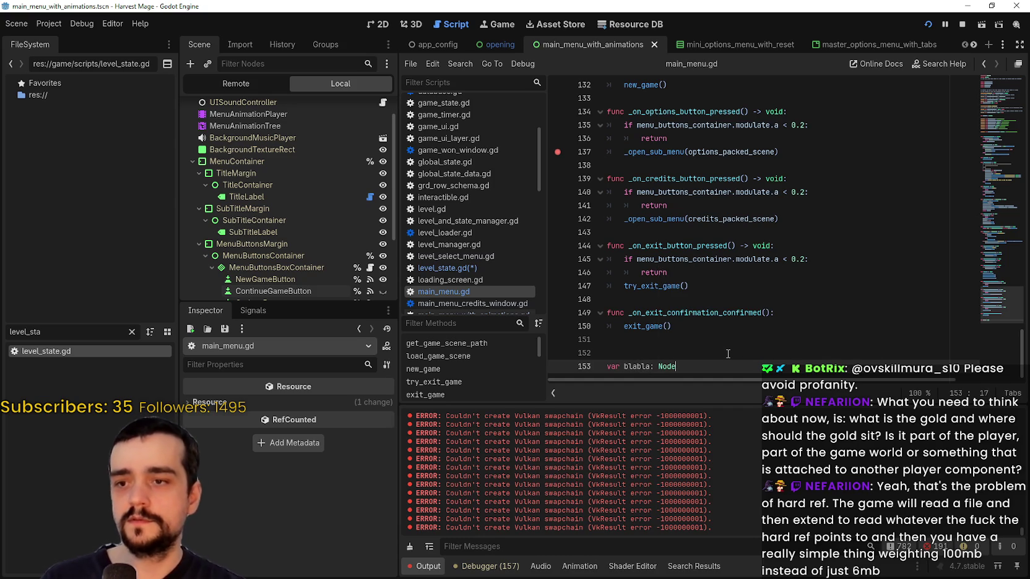
pyautogui.press('Return')
pyautogui.write('func re')
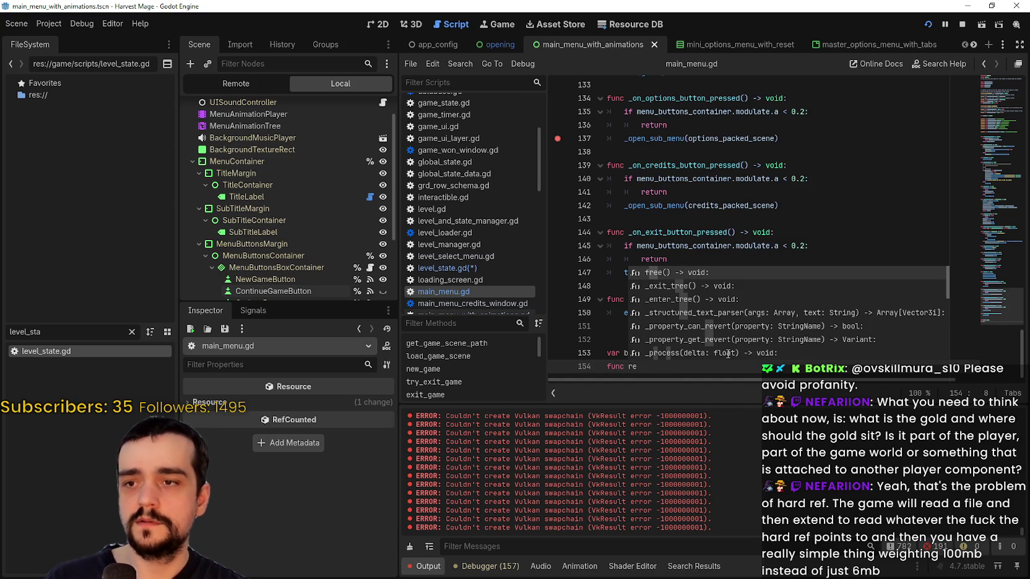
pyautogui.write('ady')
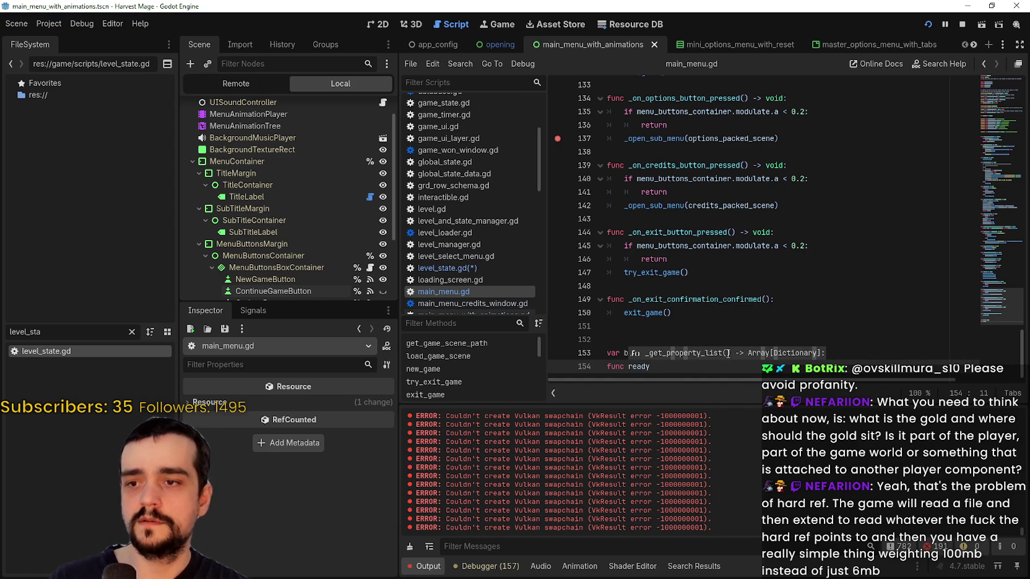
pyautogui.press('BackSpace')
pyautogui.press('BackSpace')
pyautogui.press('BackSpace')
pyautogui.moveTo(639, 367); pyautogui.dragTo(609, 336)
pyautogui.press('BackSpace')
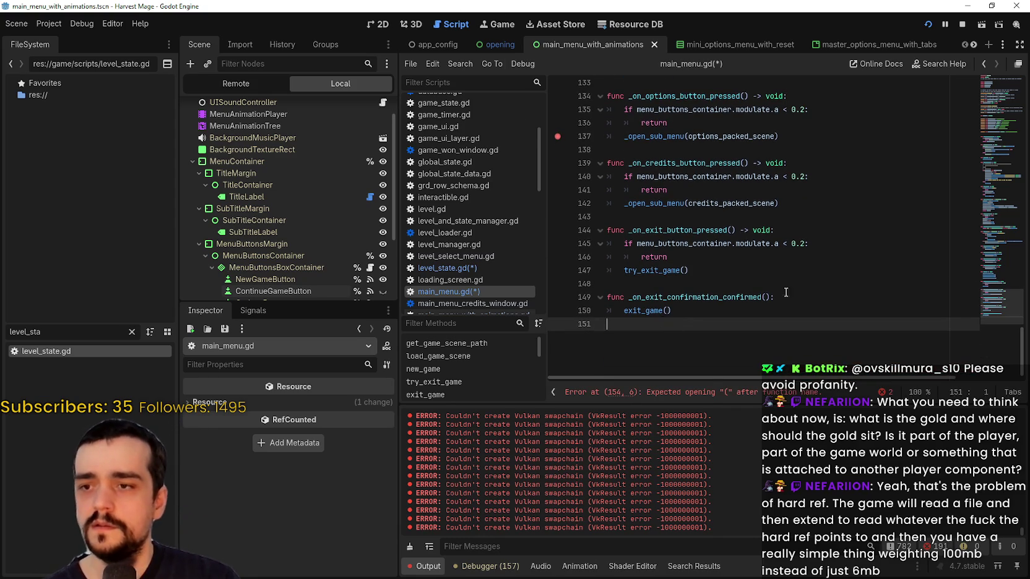
pyautogui.moveTo(1003, 271)
pyautogui.mouseDown()
pyautogui.moveTo(1006, 107)
pyautogui.moveTo(1007, 140)
pyautogui.mouseUp()
pyautogui.scroll(-4, 721, 228)
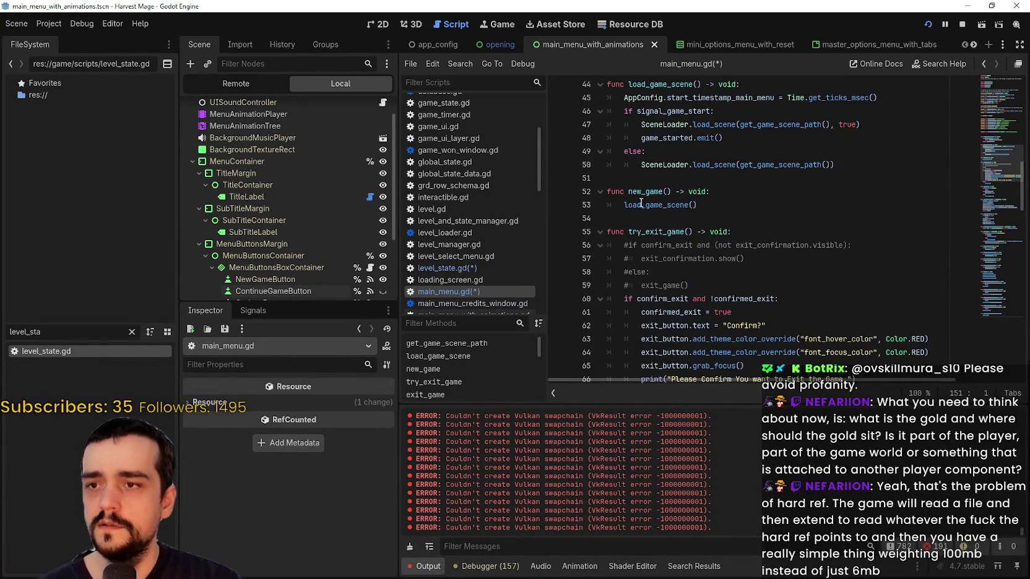
pyautogui.scroll(-10, 645, 199)
pyautogui.scroll(-1, 629, 167)
pyautogui.scroll(-7, 637, 270)
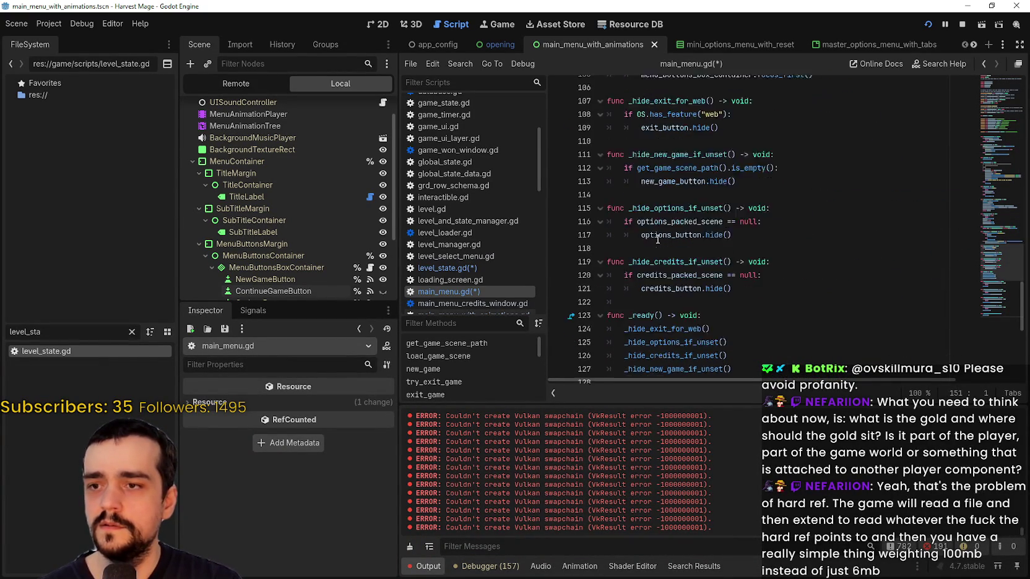
pyautogui.click(656, 205)
pyautogui.moveTo(633, 206); pyautogui.dragTo(606, 204)
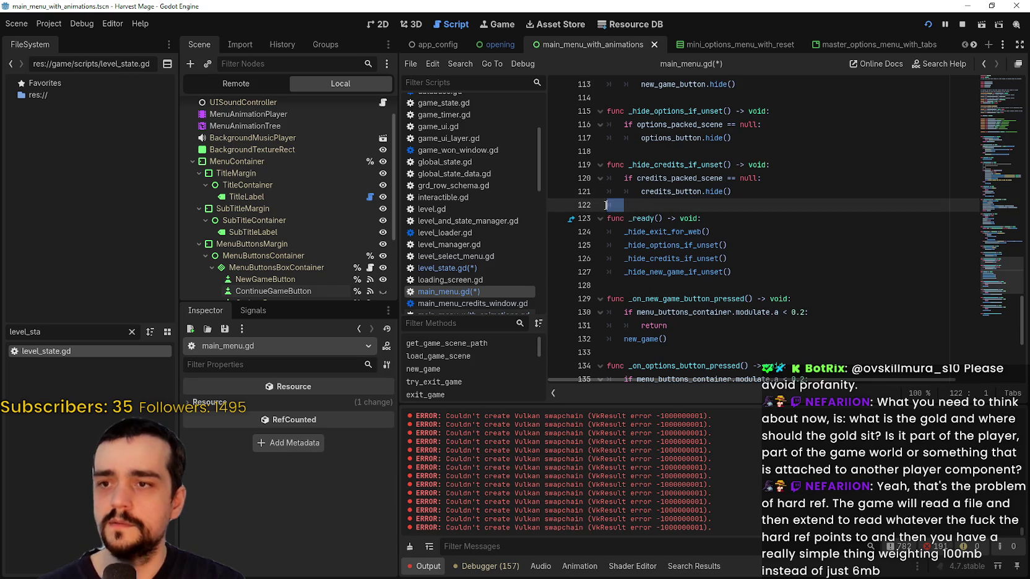
pyautogui.press('BackSpace')
pyautogui.press('Return')
pyautogui.write('var bl')
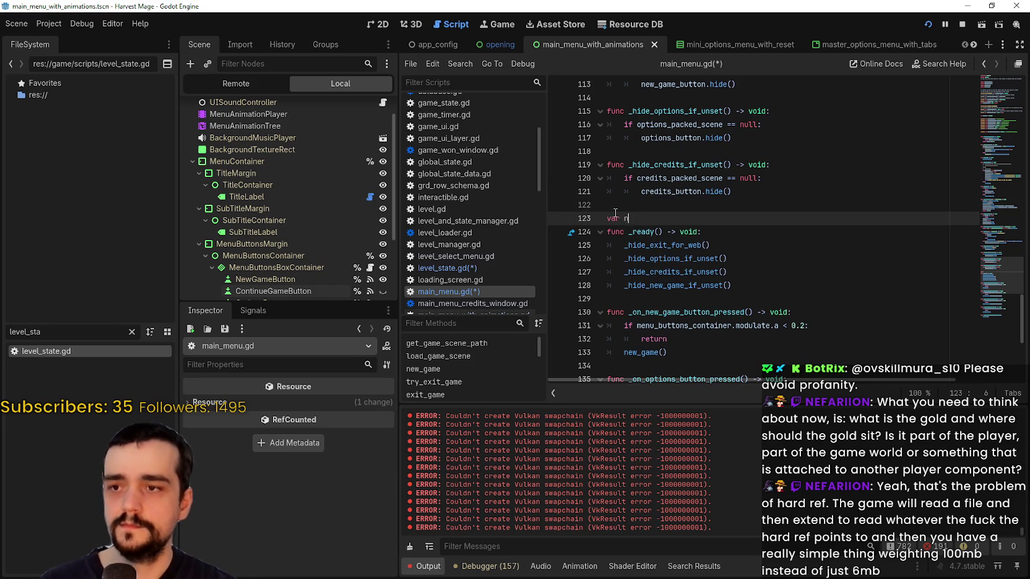
pyautogui.write('abla: Node')
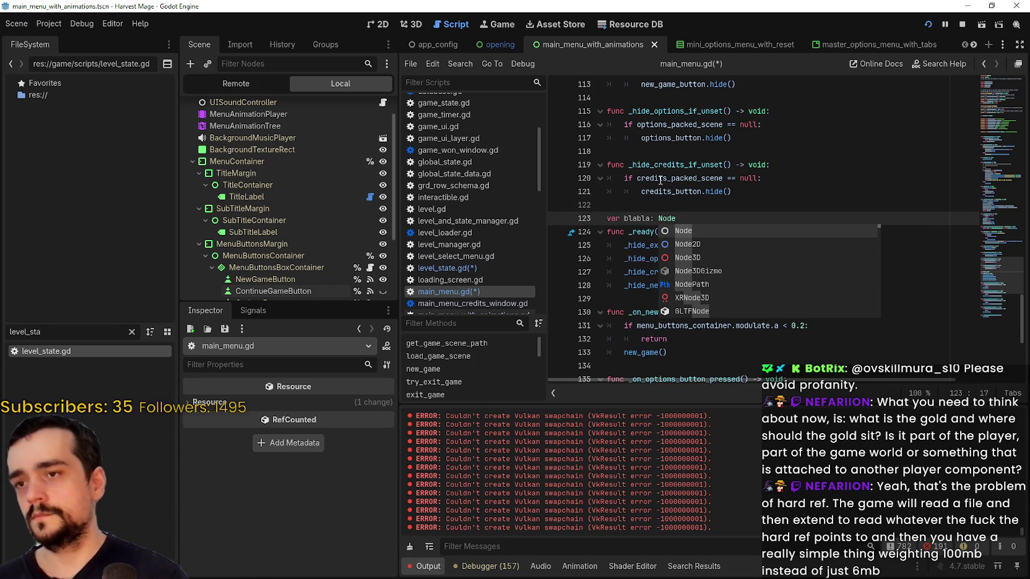
pyautogui.click(692, 178)
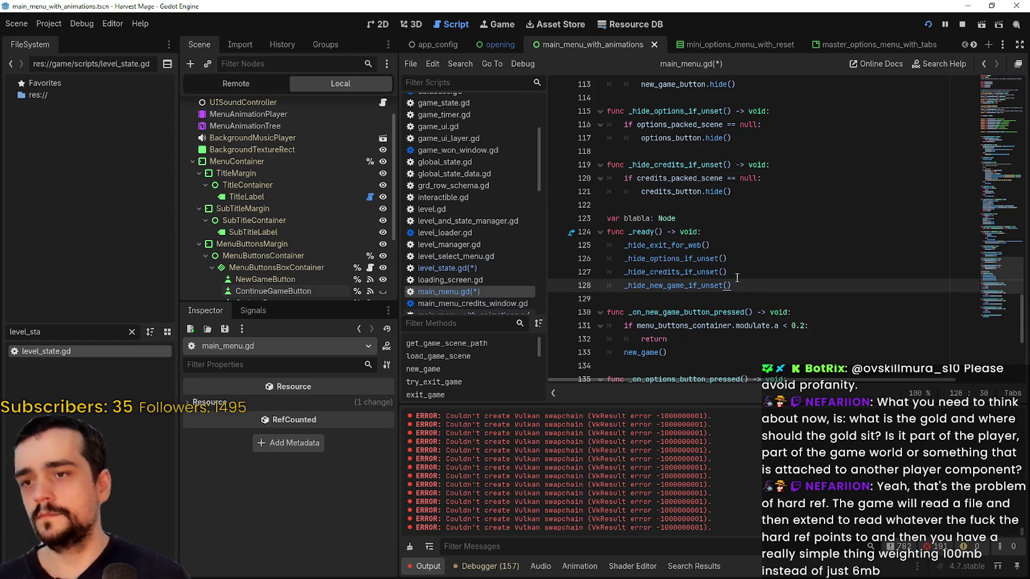
pyautogui.press('Return')
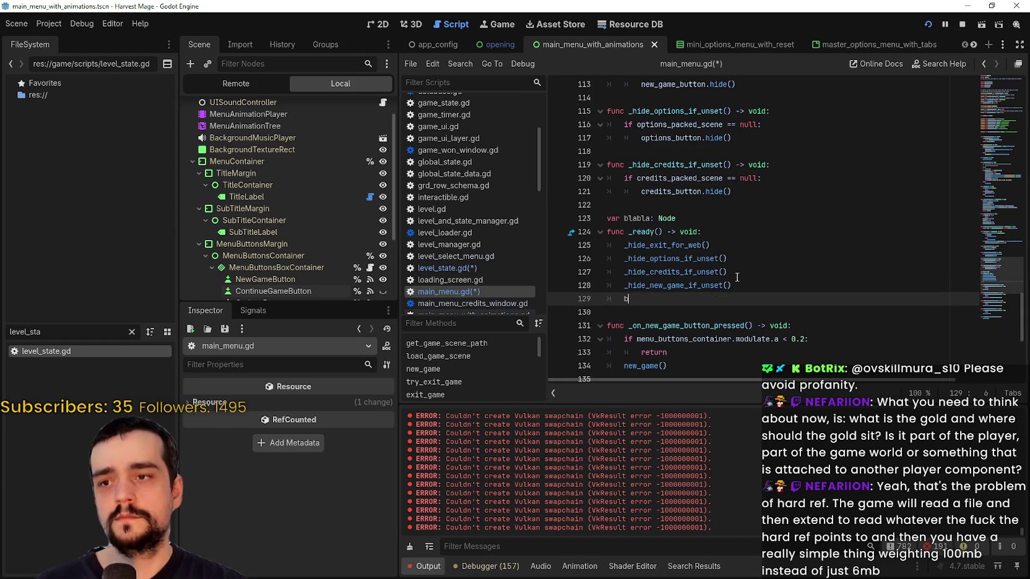
pyautogui.write('labla ')
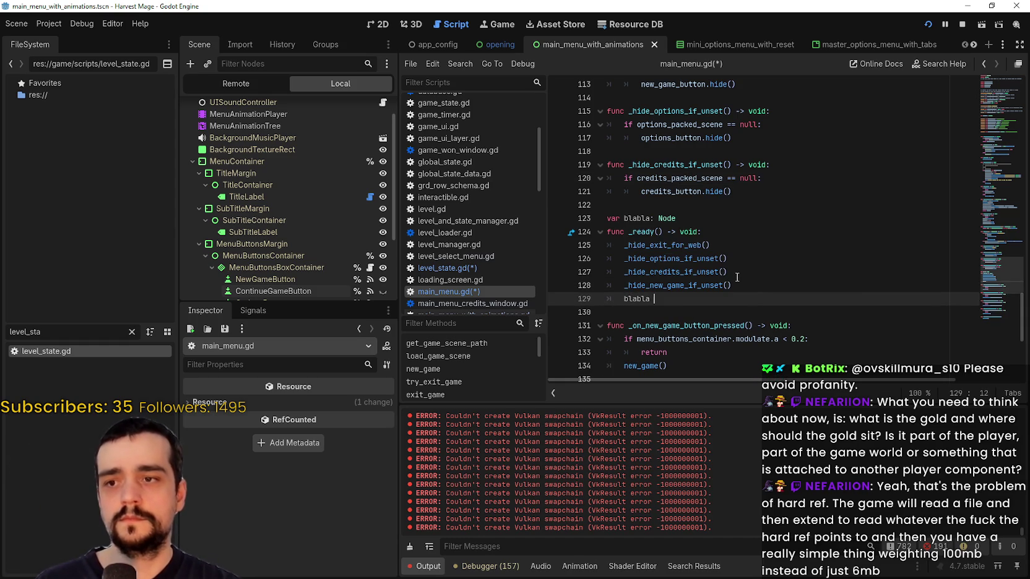
pyautogui.write('= Mai')
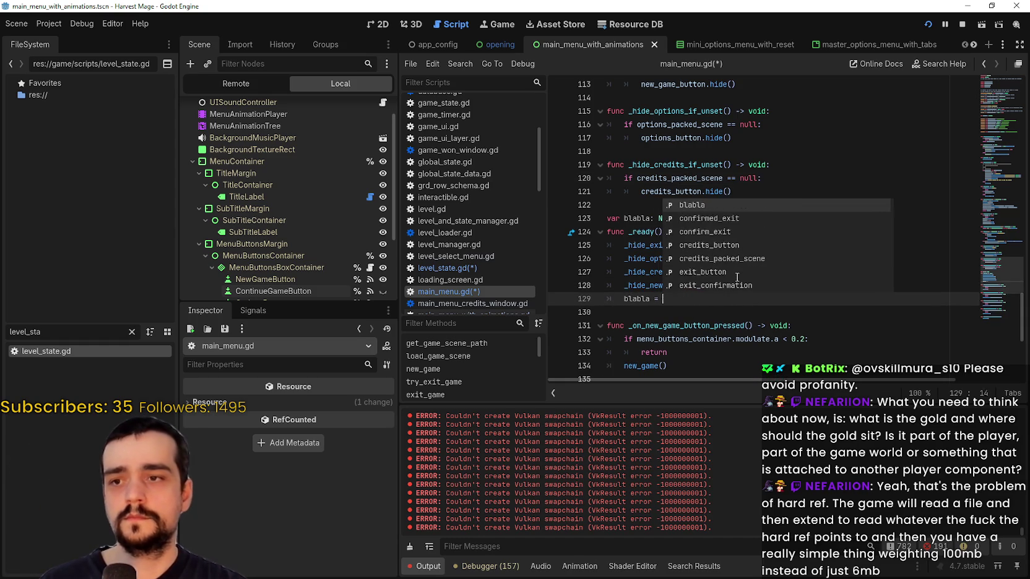
pyautogui.press('Return')
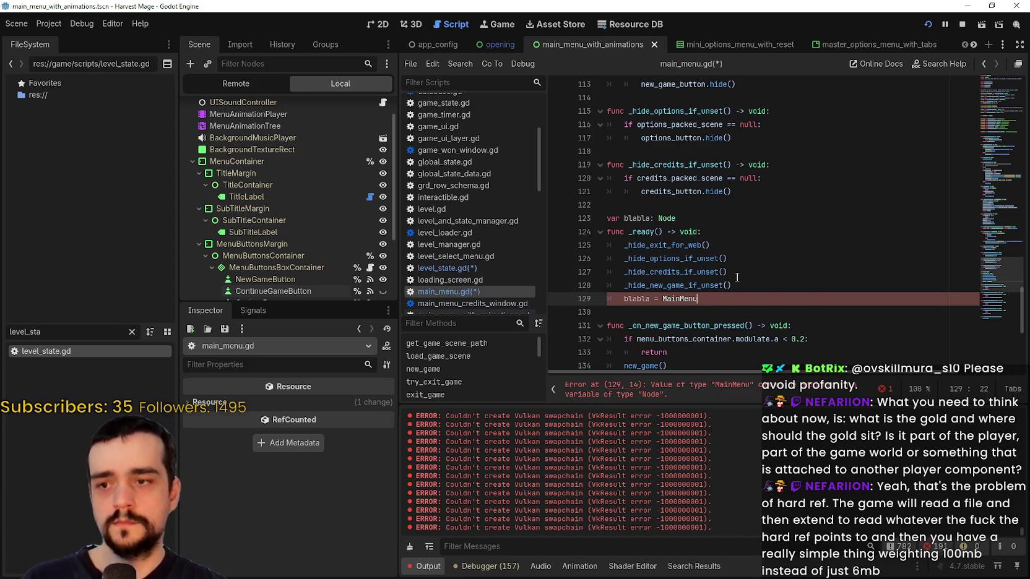
pyautogui.click(664, 218)
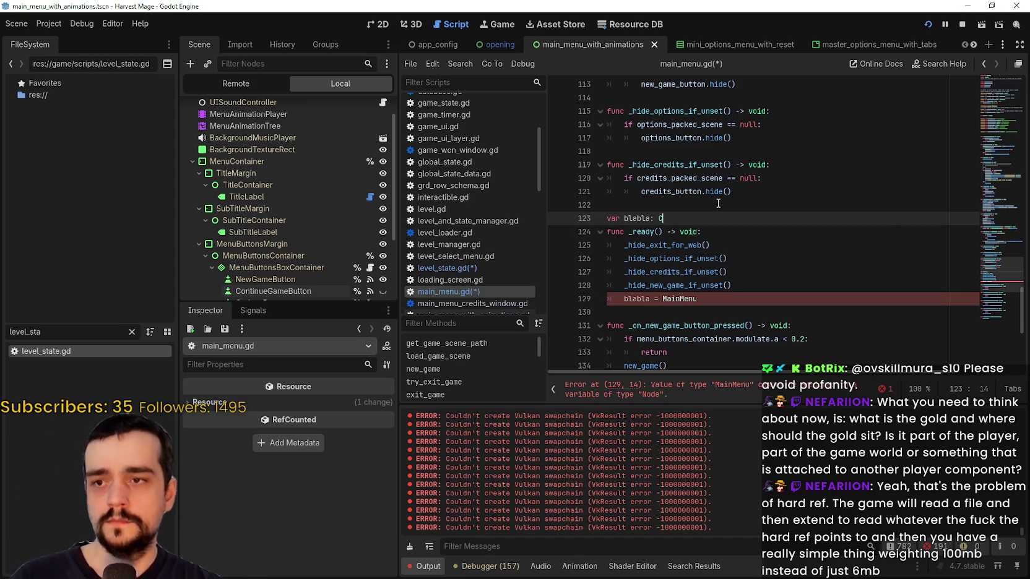
pyautogui.write('ontrol')
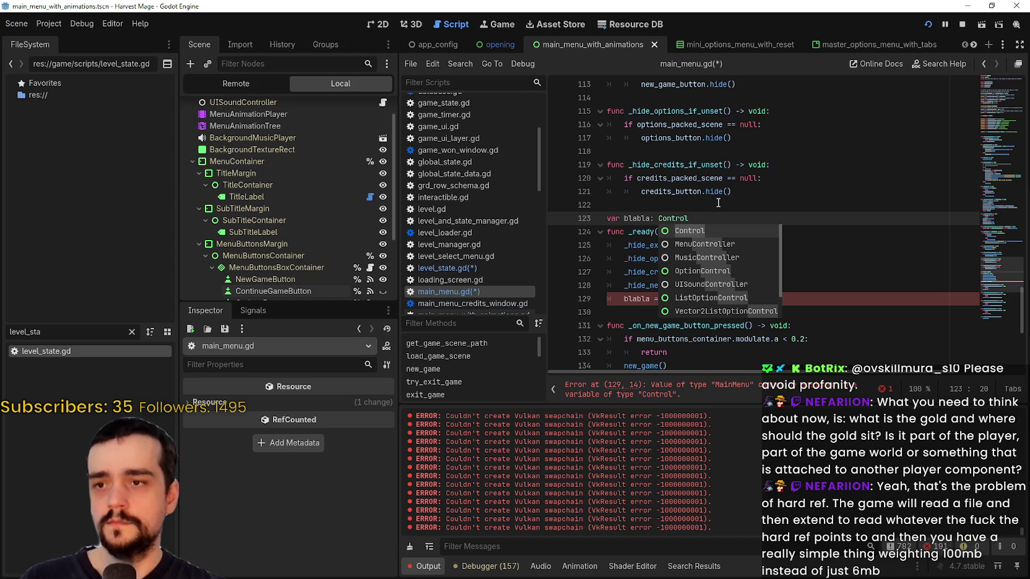
pyautogui.click(754, 187)
pyautogui.moveTo(995, 261)
pyautogui.mouseDown()
pyautogui.moveTo(1006, 70)
pyautogui.moveTo(981, 272)
pyautogui.mouseUp()
pyautogui.moveTo(732, 238); pyautogui.dragTo(561, 238)
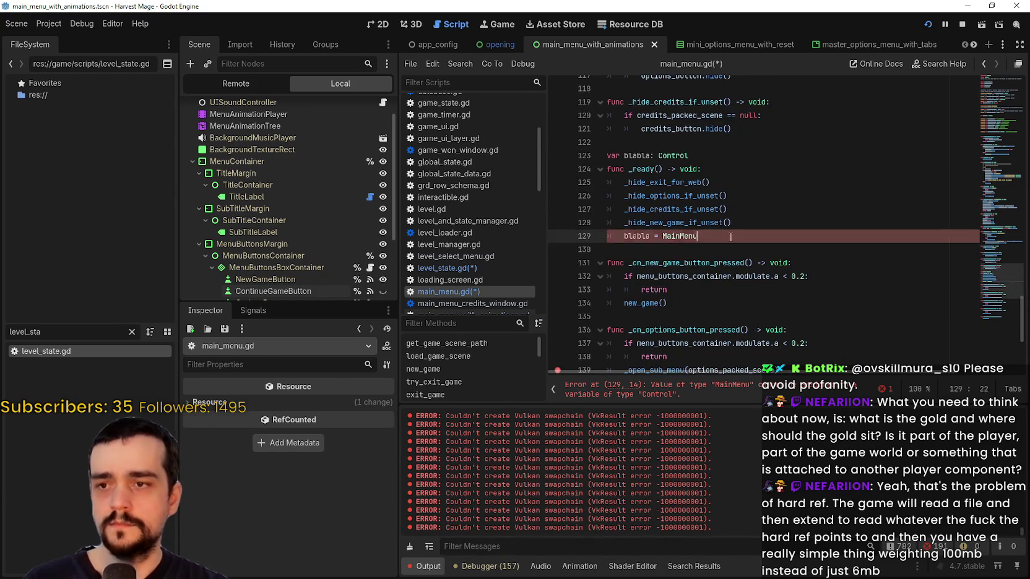
pyautogui.press('BackSpace')
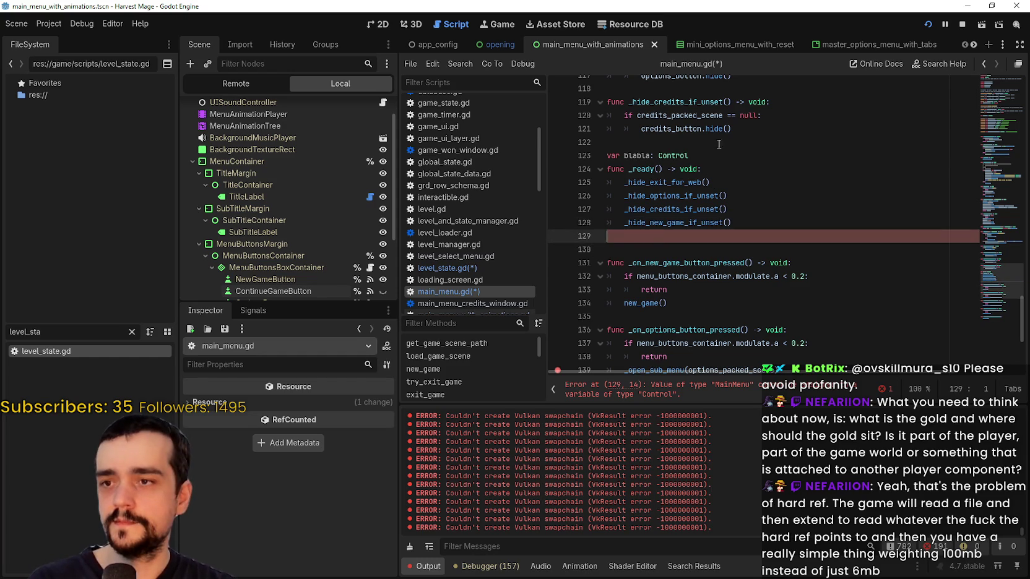
pyautogui.click(594, 151)
pyautogui.tripleClick(683, 166)
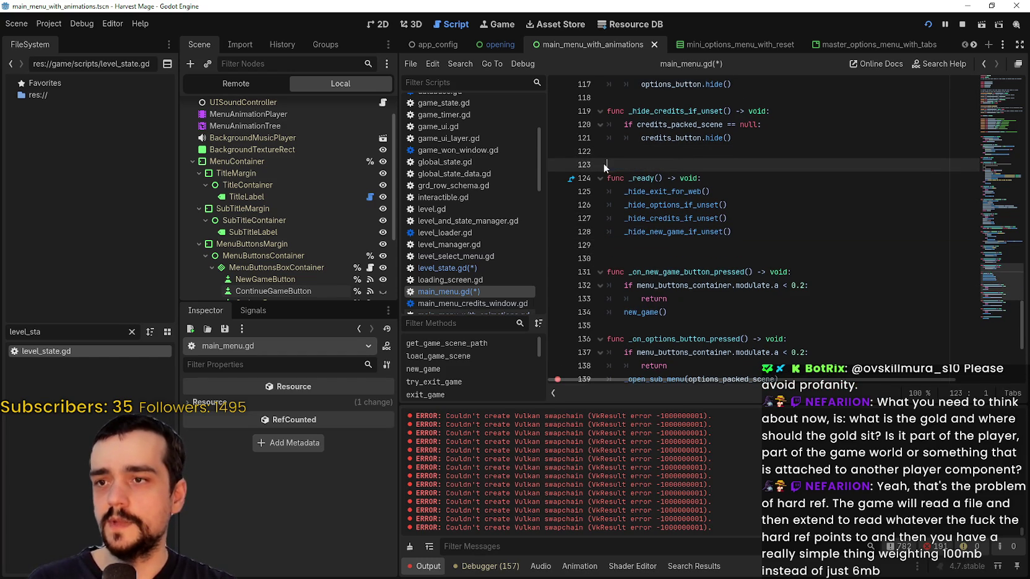
# Delete the blabla declaration, then look through the_player.gd and ui_menu.gd
pyautogui.press('BackSpace')
pyautogui.scroll(5, 470, 167)
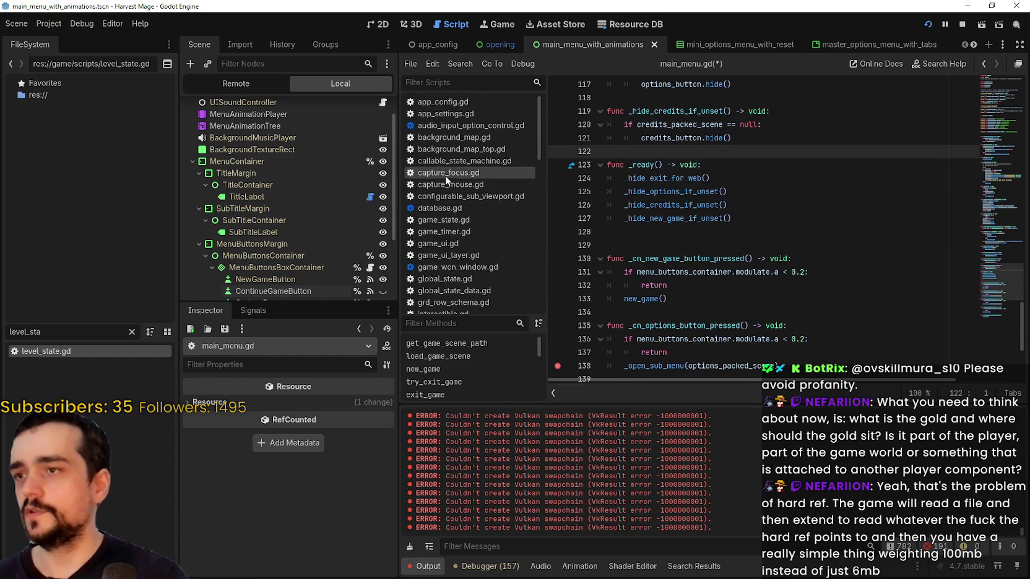
pyautogui.scroll(-8, 471, 213)
pyautogui.scroll(-10, 471, 217)
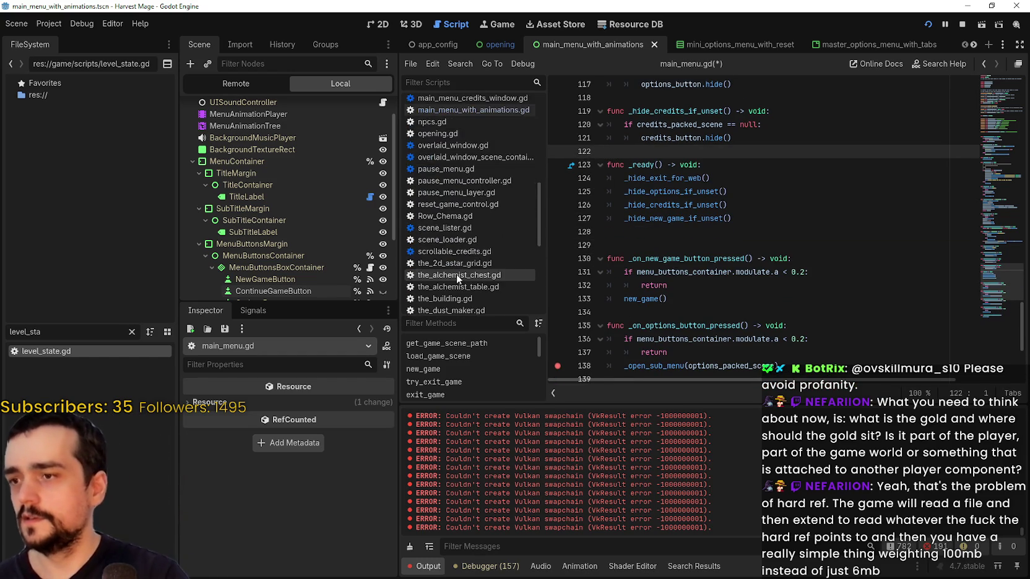
pyautogui.click(454, 245)
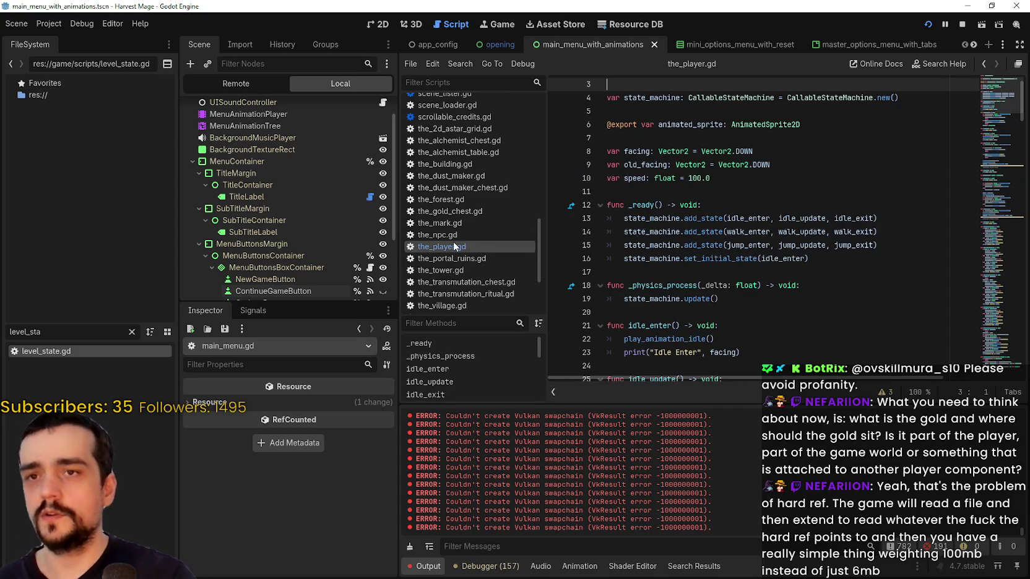
pyautogui.scroll(-3, 483, 297)
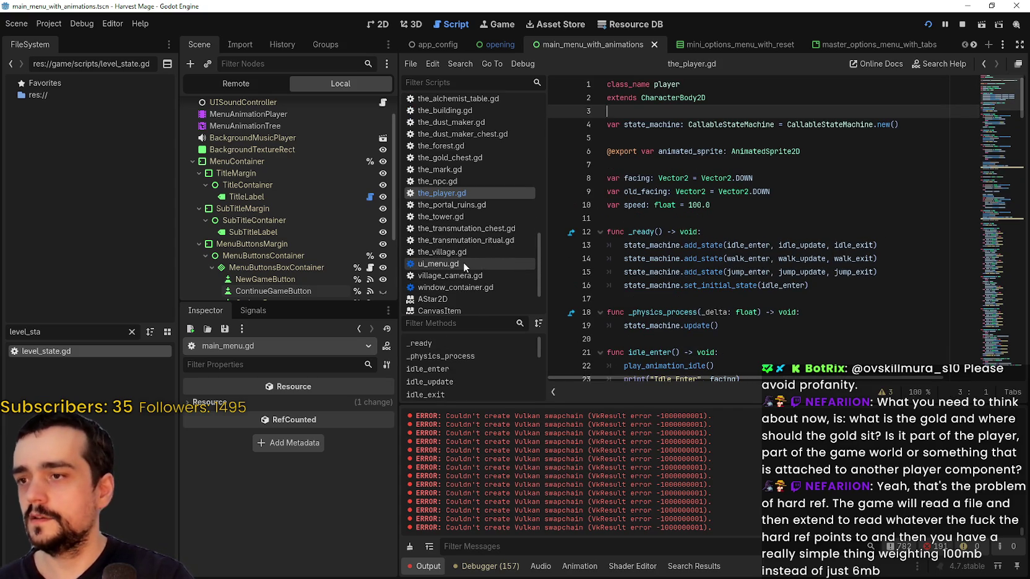
pyautogui.click(464, 262)
pyautogui.click(686, 165)
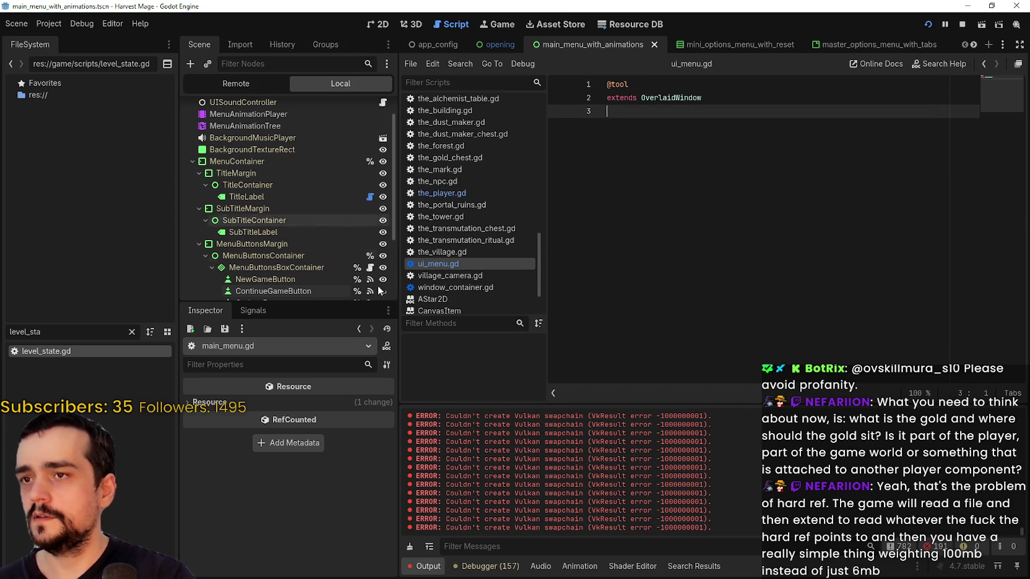
# Open capture_focus.gd from MenuButtonsBoxContainer's script icon and place the caret on empty line 70
pyautogui.scroll(-3, 279, 142)
pyautogui.scroll(5, 370, 149)
pyautogui.scroll(-5, 370, 123)
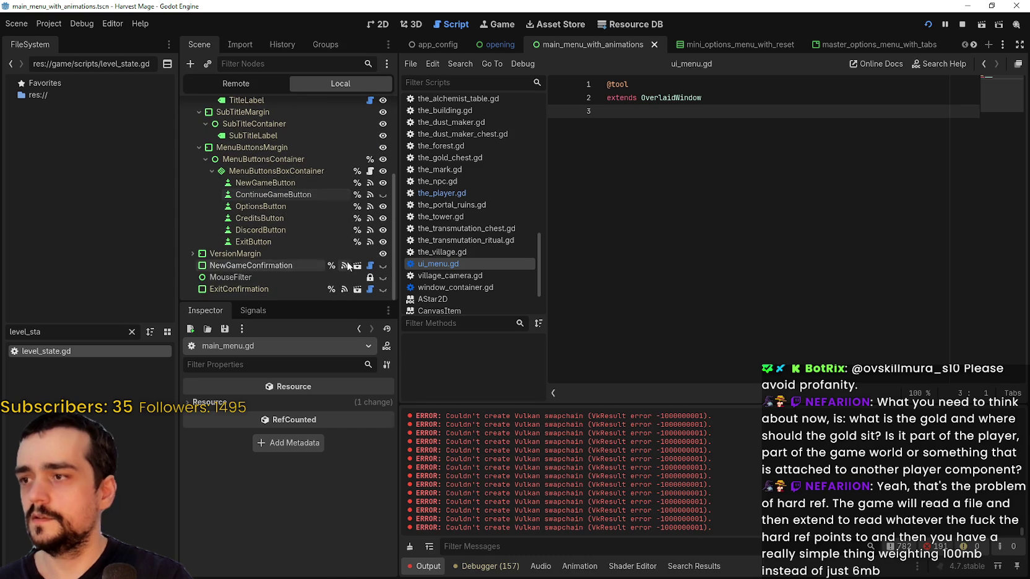
pyautogui.click(370, 171)
pyautogui.scroll(15, 692, 231)
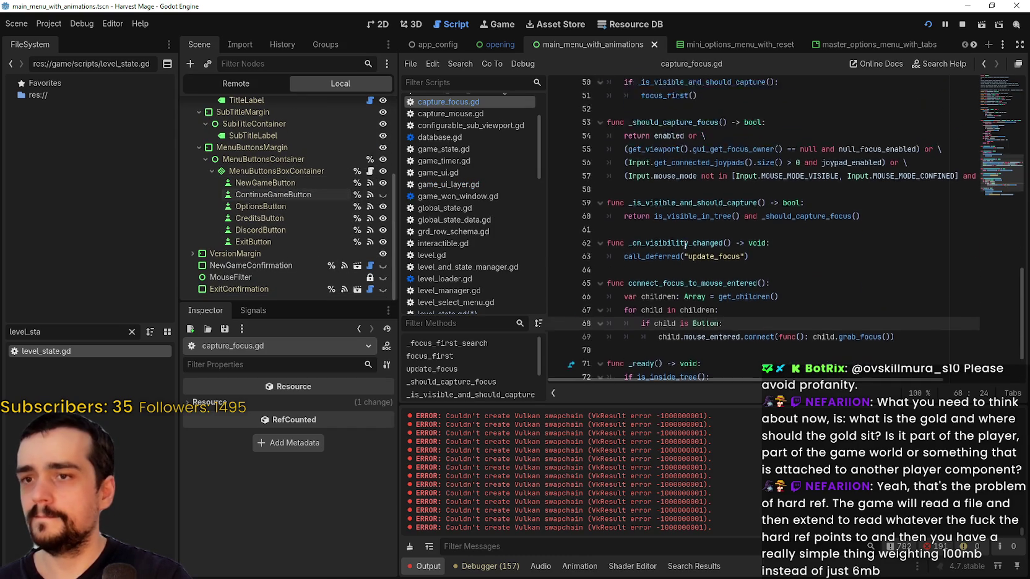
pyautogui.scroll(-7, 693, 226)
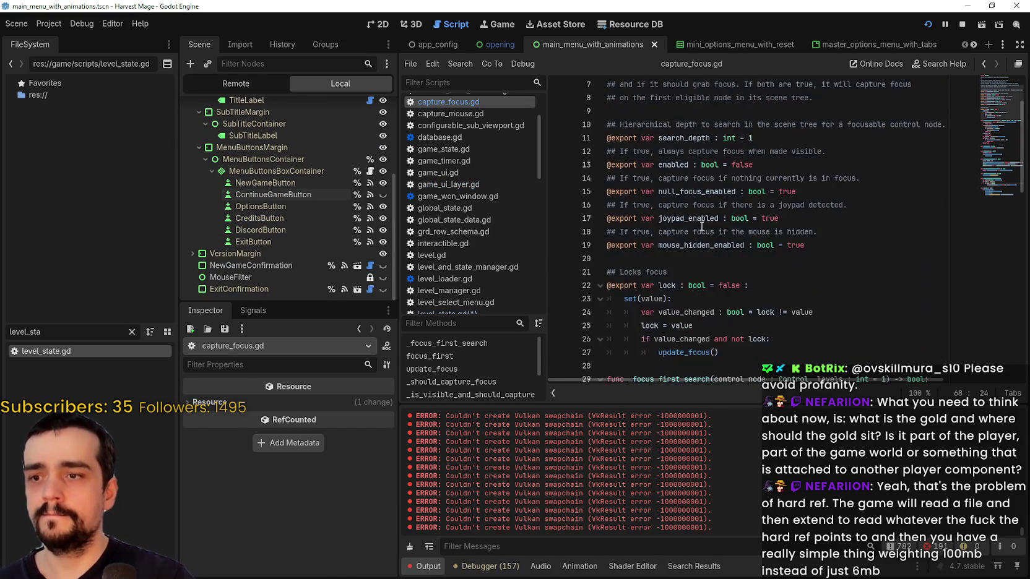
pyautogui.scroll(-11, 698, 216)
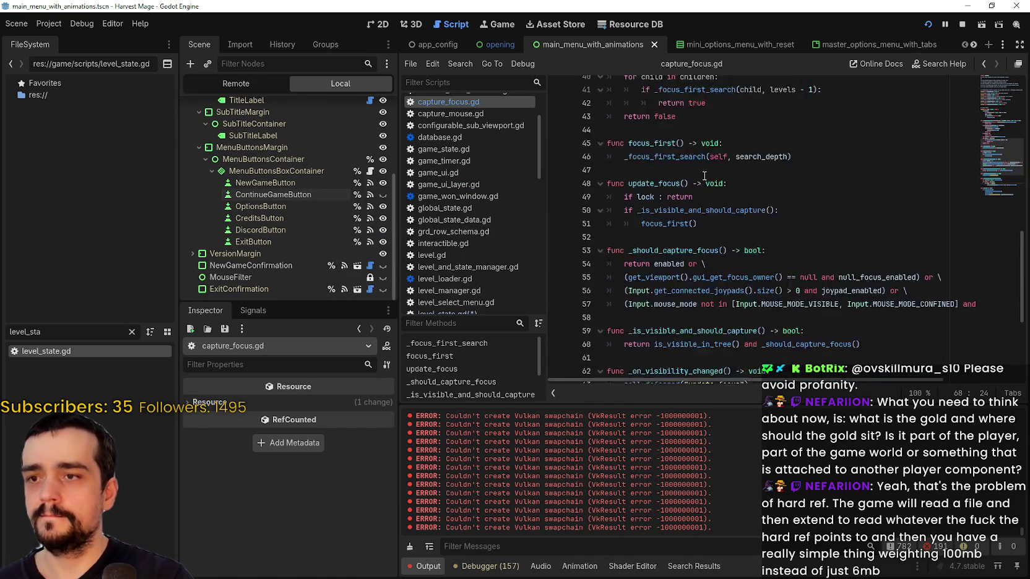
pyautogui.click(663, 285)
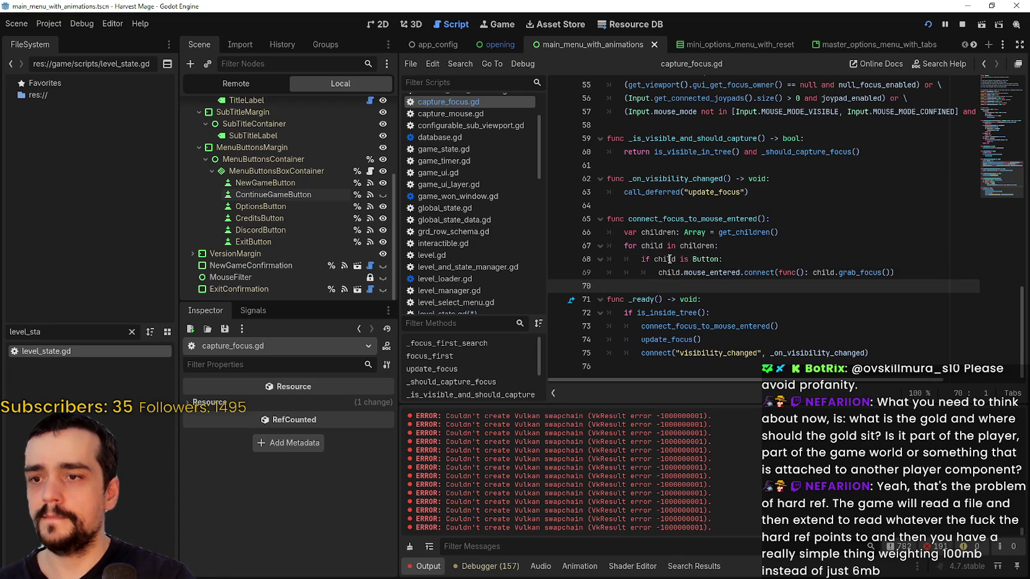
# Declare 'var blabla: Node' on line 70 and add 'blabla = MainMenu' at the end of _ready
pyautogui.write('var blabla:')
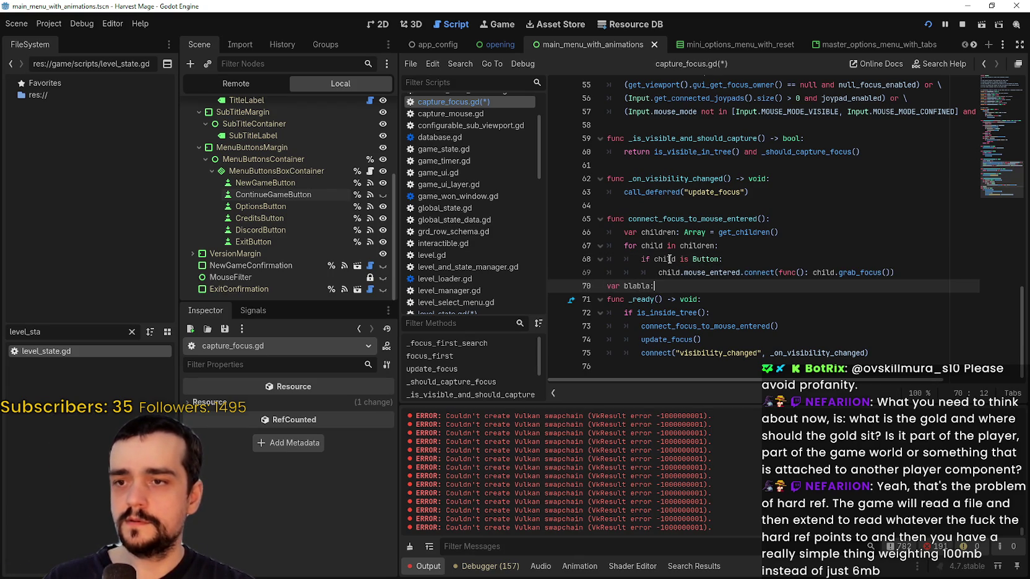
pyautogui.write(' Node')
pyautogui.press('Return')
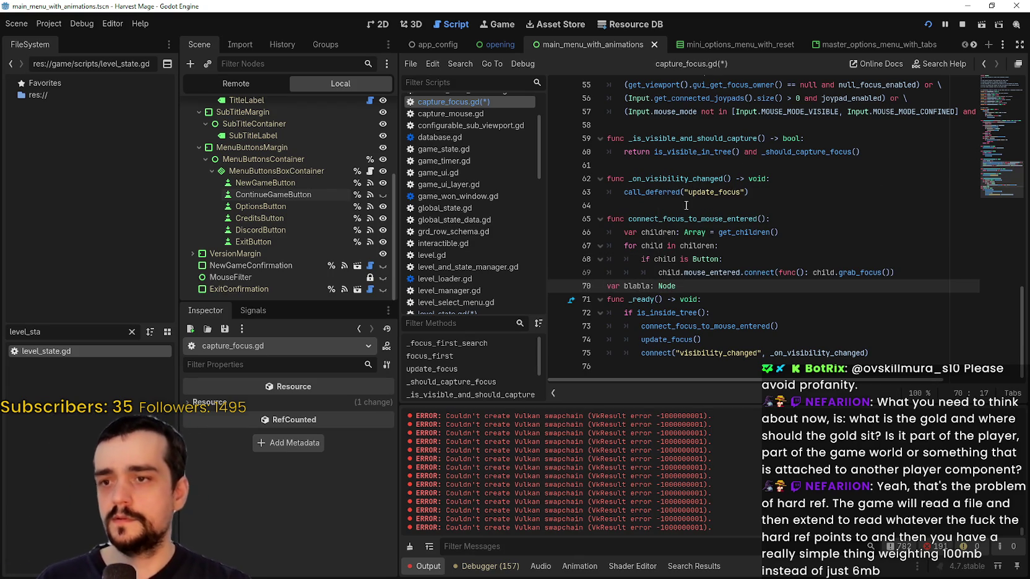
pyautogui.click(896, 353)
pyautogui.press('Return')
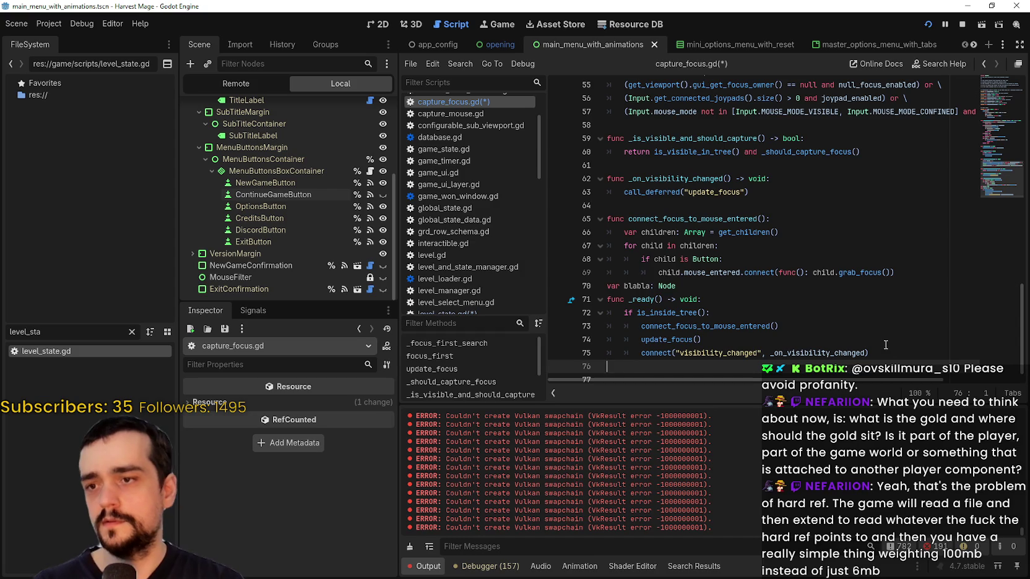
pyautogui.write('blabla = MainMenu')
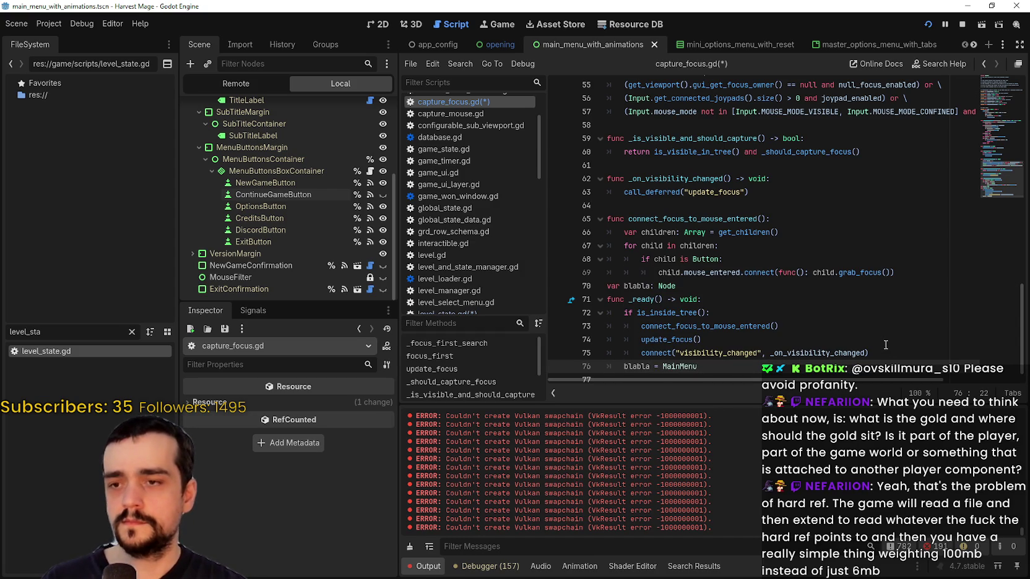
pyautogui.scroll(-1, 886, 344)
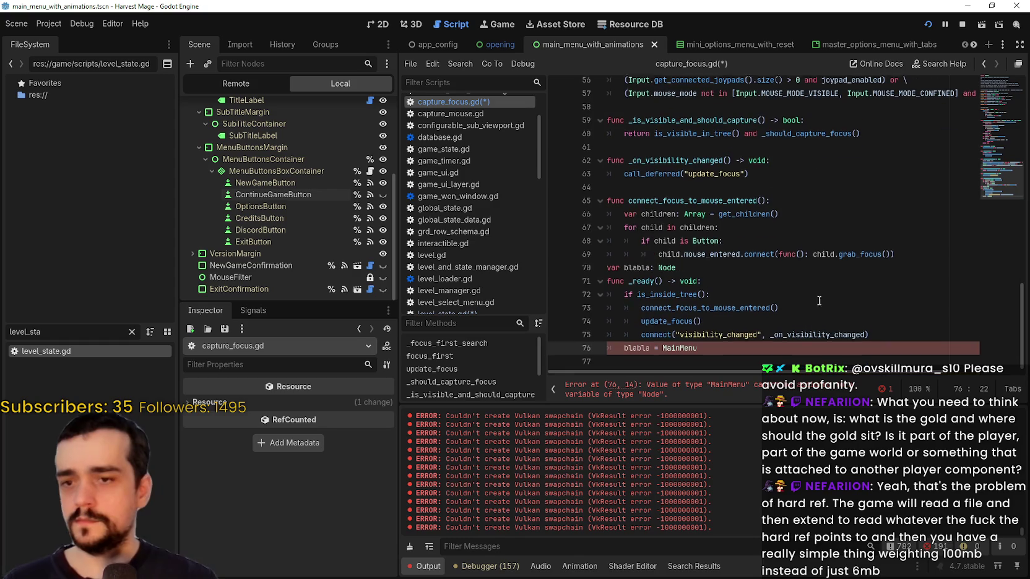
# Change blabla's type from Node to Control, back to Node, then to Object
pyautogui.doubleClick(664, 265)
pyautogui.write('Control')
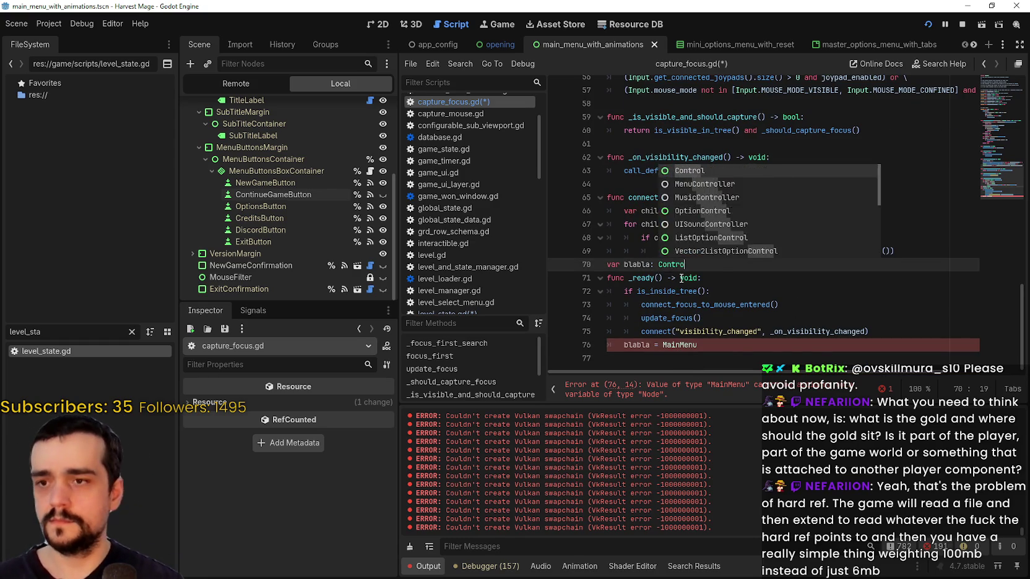
pyautogui.press('Escape')
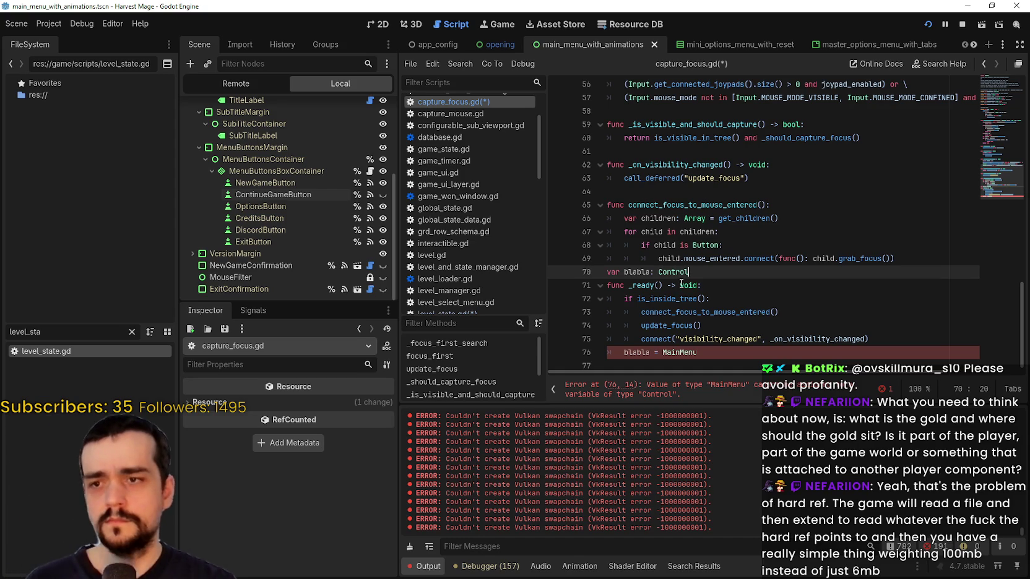
pyautogui.moveTo(686, 273)
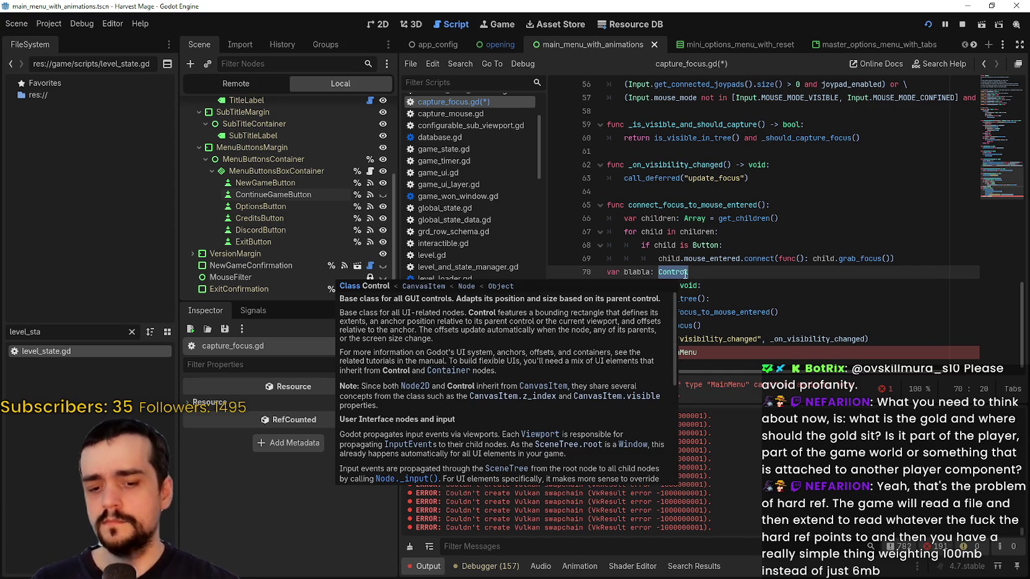
pyautogui.write('Node')
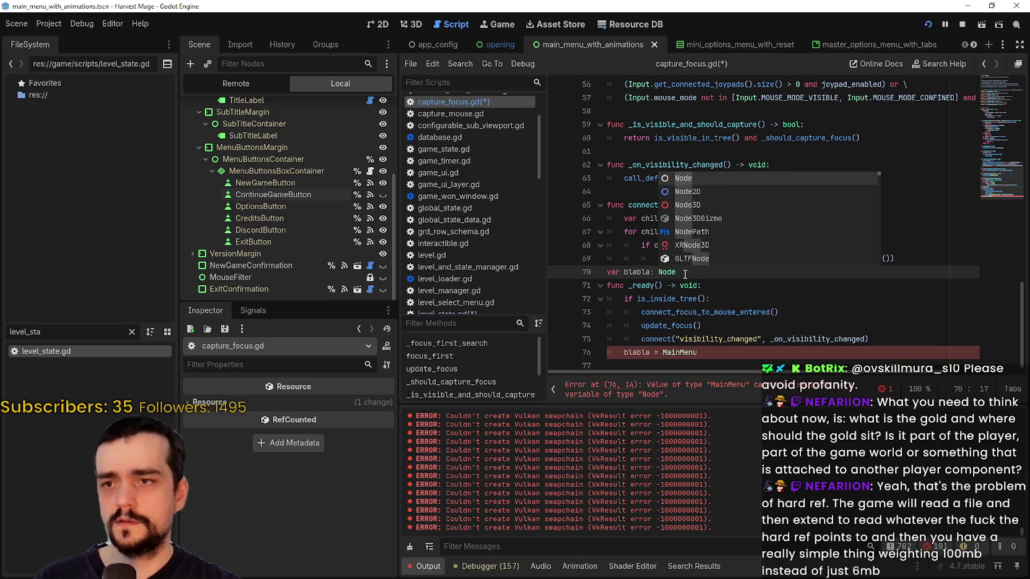
pyautogui.press('BackSpace')
pyautogui.press('BackSpace')
pyautogui.press('BackSpace')
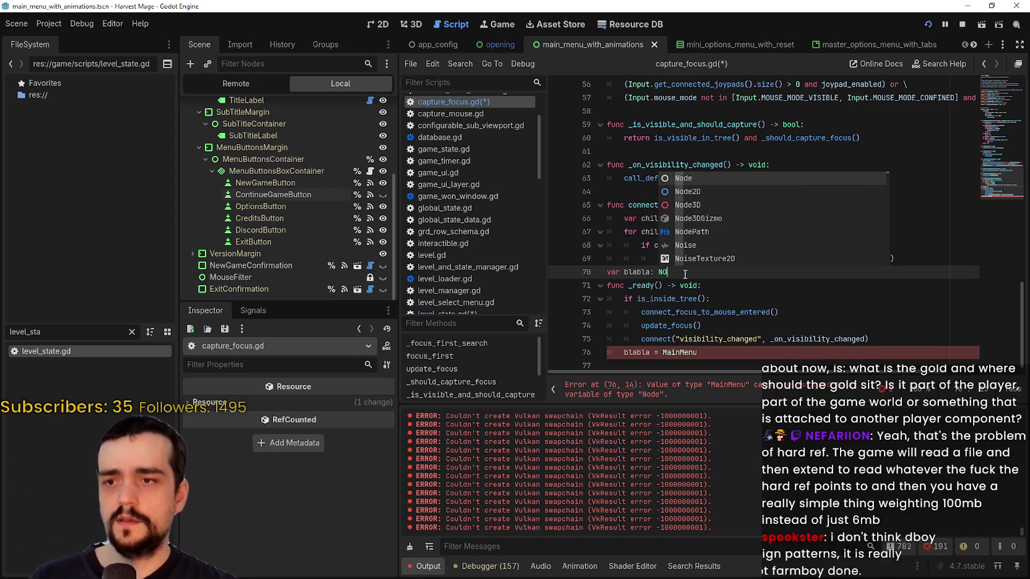
pyautogui.write('0bject')
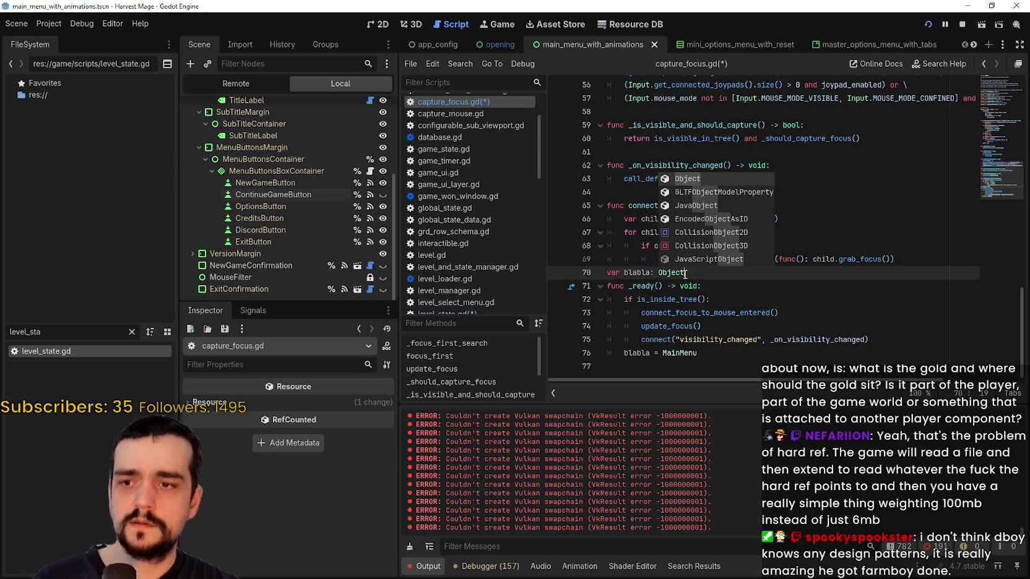
# Append 'as MainMenu' to the blabla assignment on line 76
pyautogui.click(718, 353)
pyautogui.write('a')
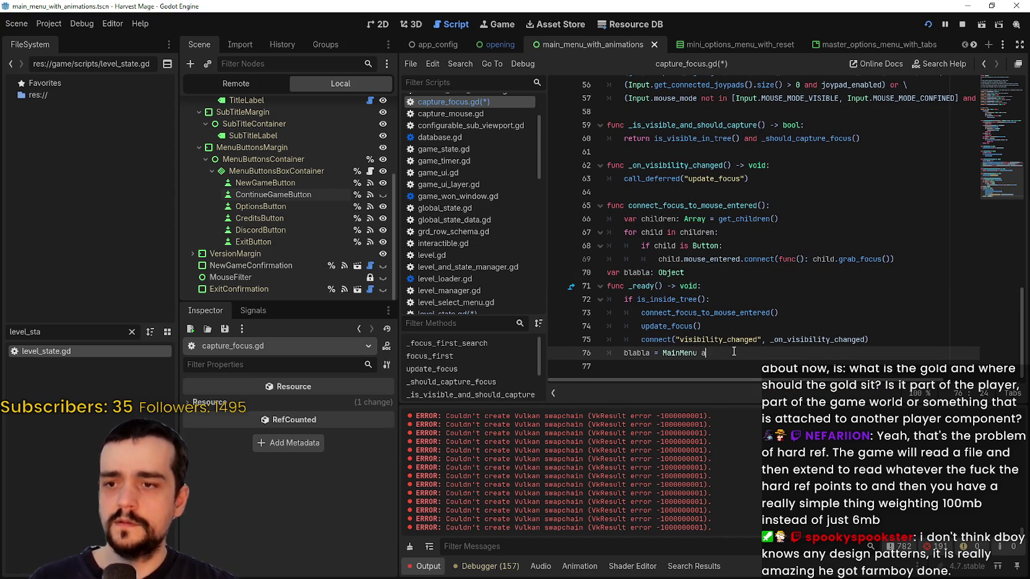
pyautogui.write('s Mai')
pyautogui.press('Return')
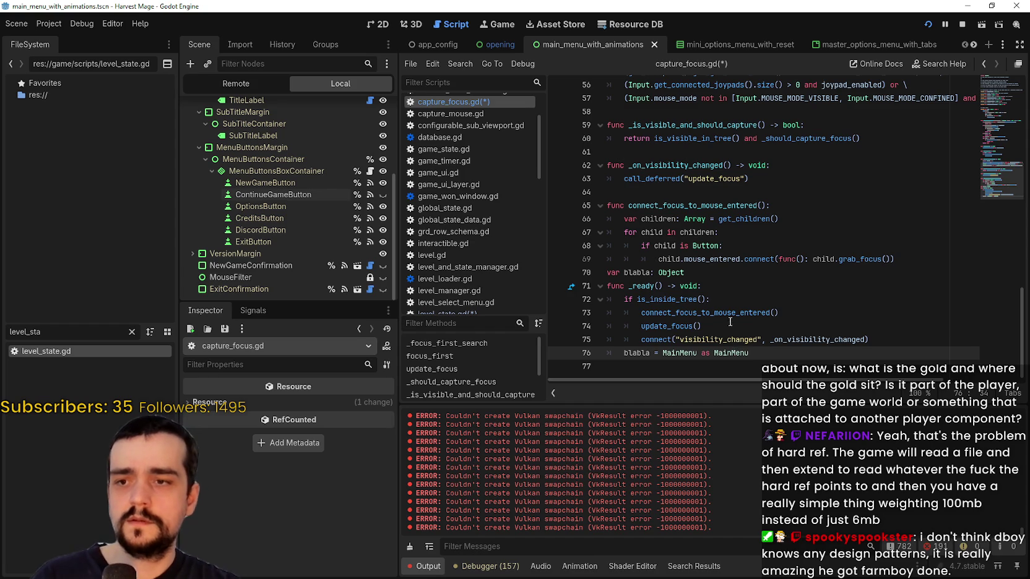
# Change the cast to 'as Control' and look up where the MainMenu symbol is defined
pyautogui.moveTo(727, 319); pyautogui.dragTo(755, 318)
pyautogui.scroll(-1, 739, 344)
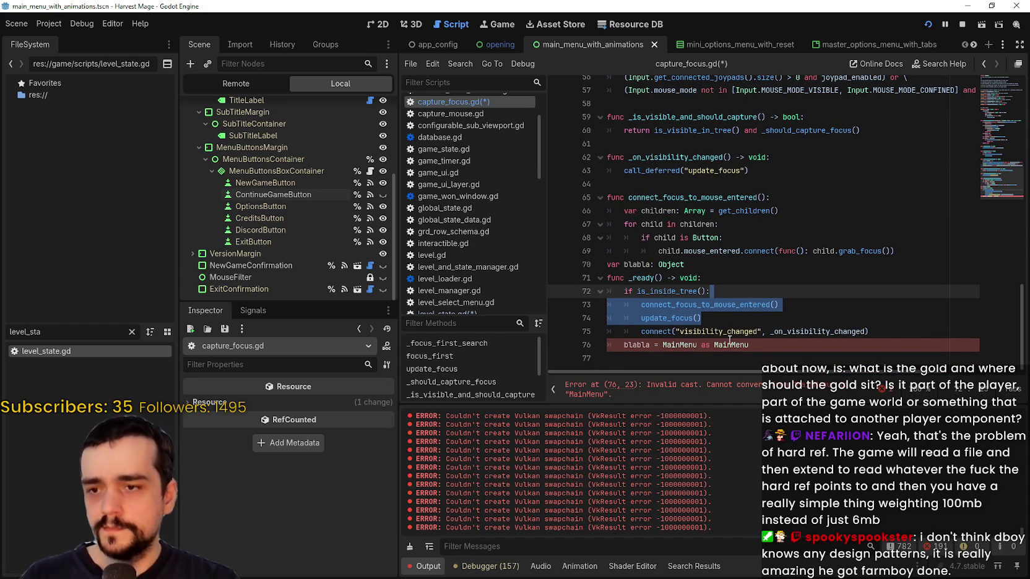
pyautogui.click(757, 355)
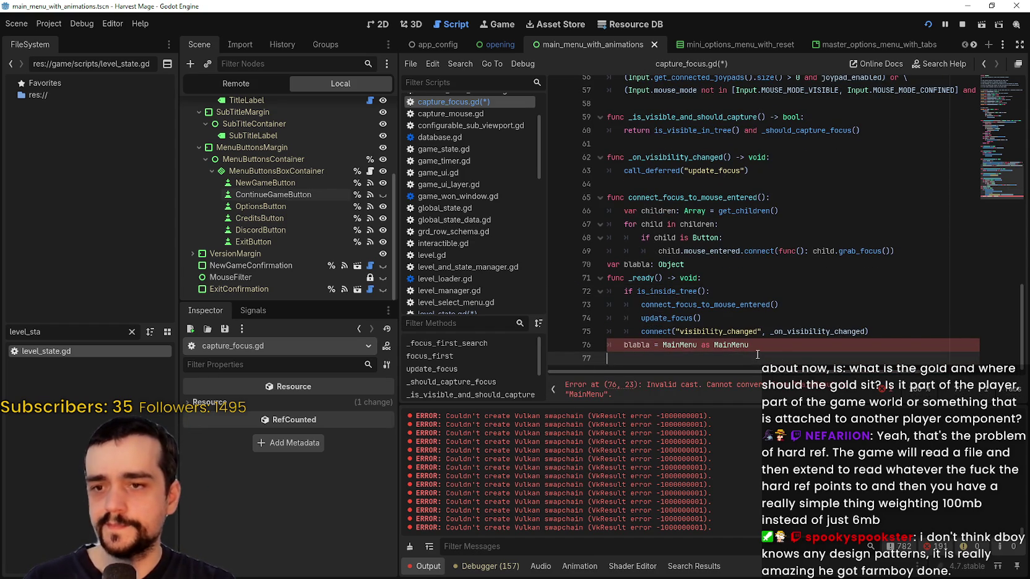
pyautogui.click(786, 346)
pyautogui.write('ontrol')
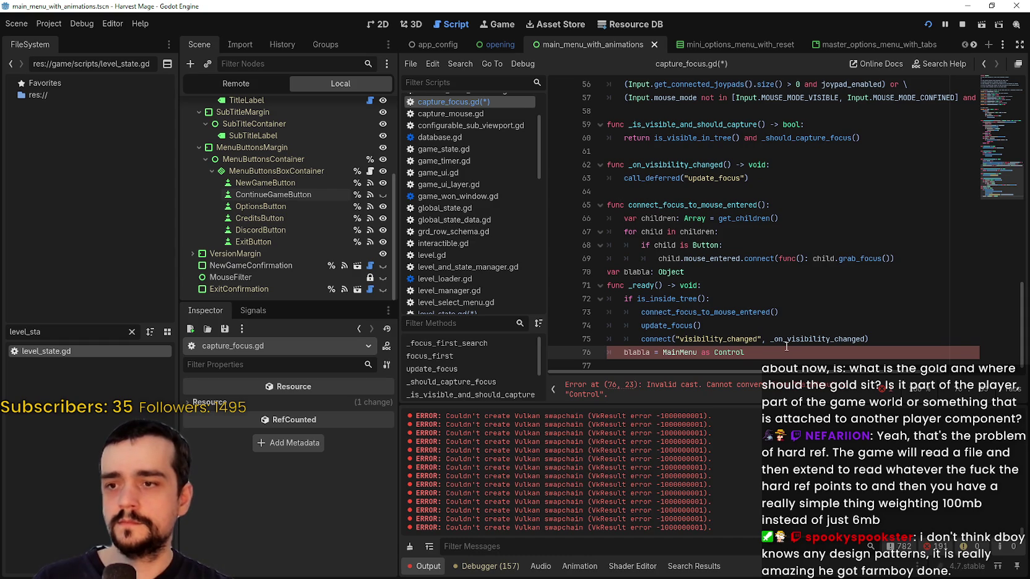
pyautogui.rightClick(681, 354)
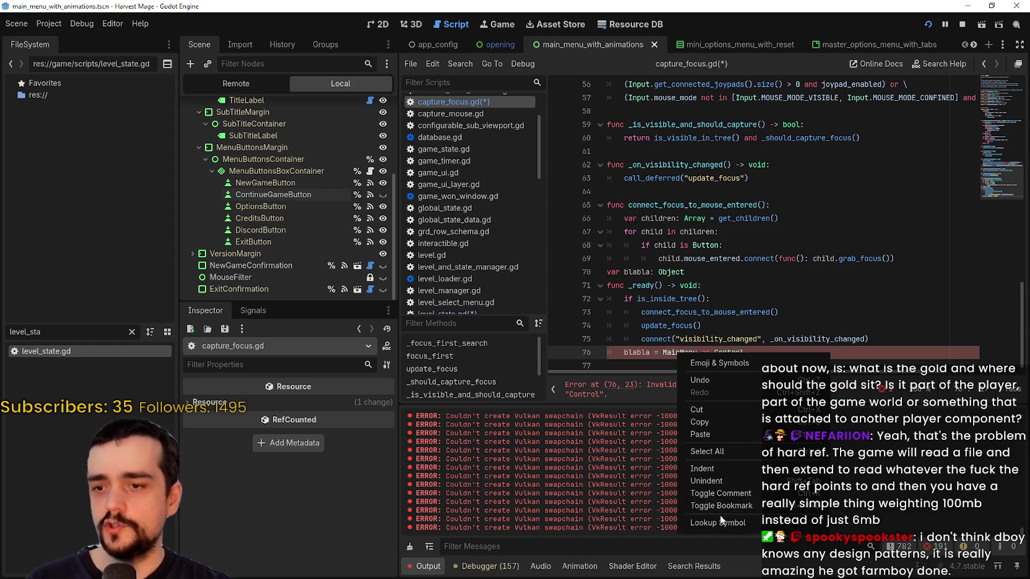
pyautogui.click(719, 523)
# Confirm at the top of main_menu.gd that MainMenu extends Control, then go back to capture_focus.gd
pyautogui.scroll(20, 661, 250)
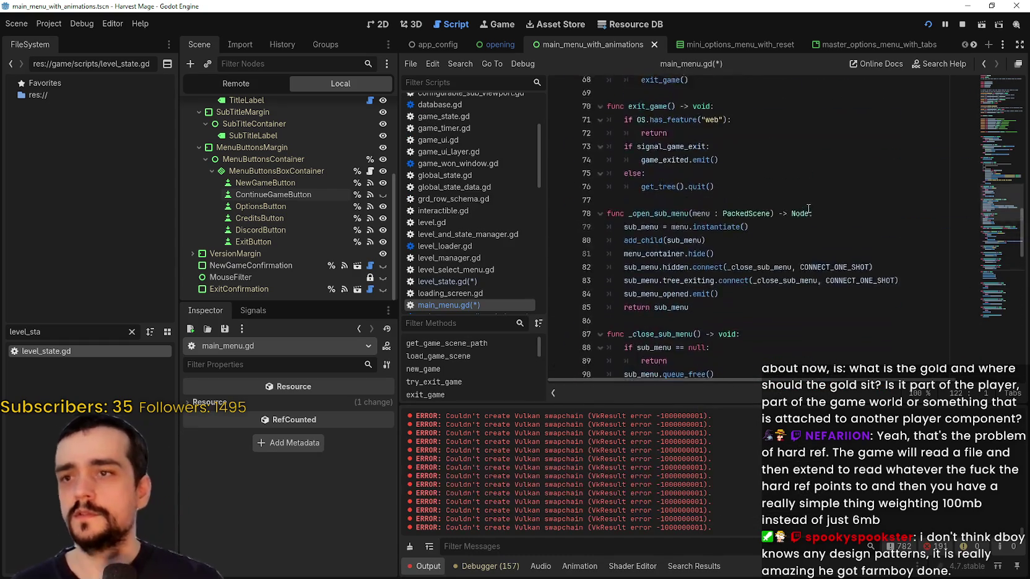
pyautogui.scroll(14, 814, 216)
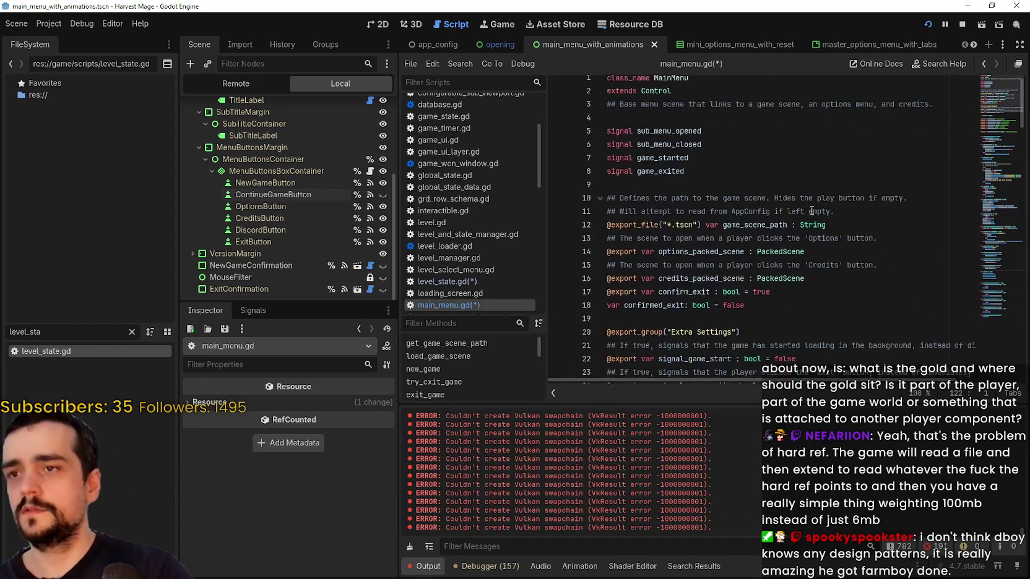
pyautogui.doubleClick(662, 98)
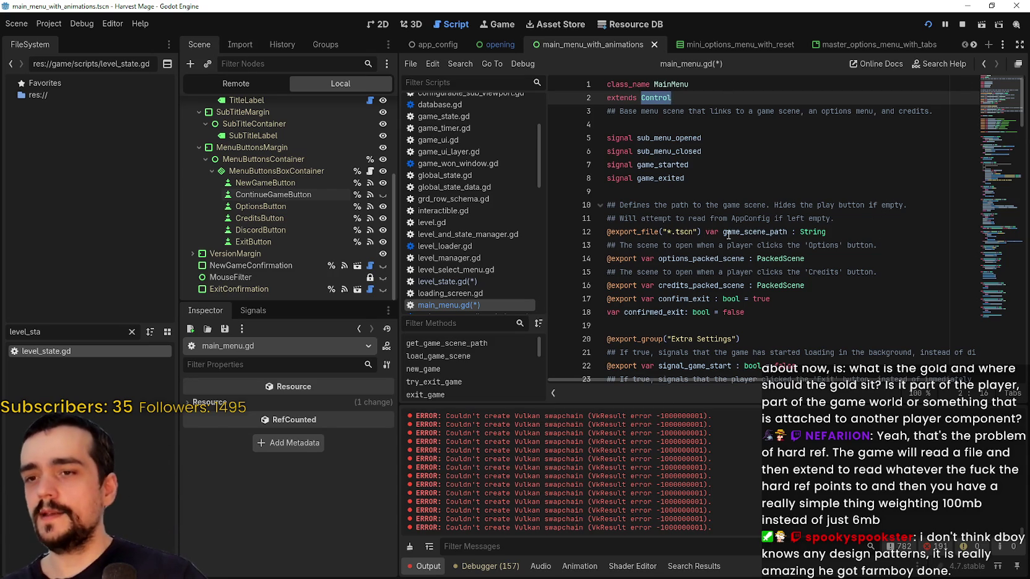
pyautogui.click(369, 171)
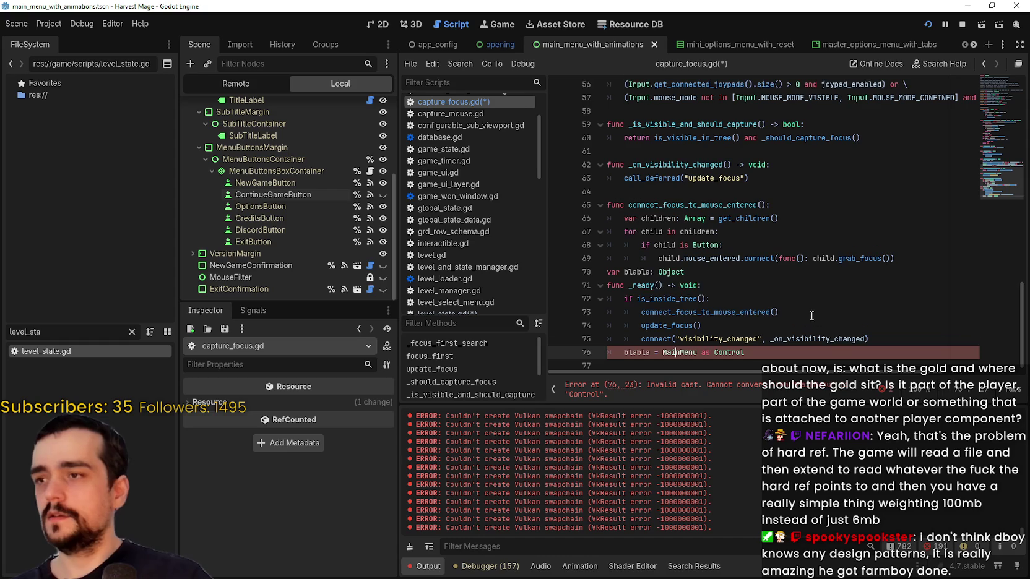
# Remove the ' as Control' cast from the assignment on line 76
pyautogui.doubleClick(789, 349)
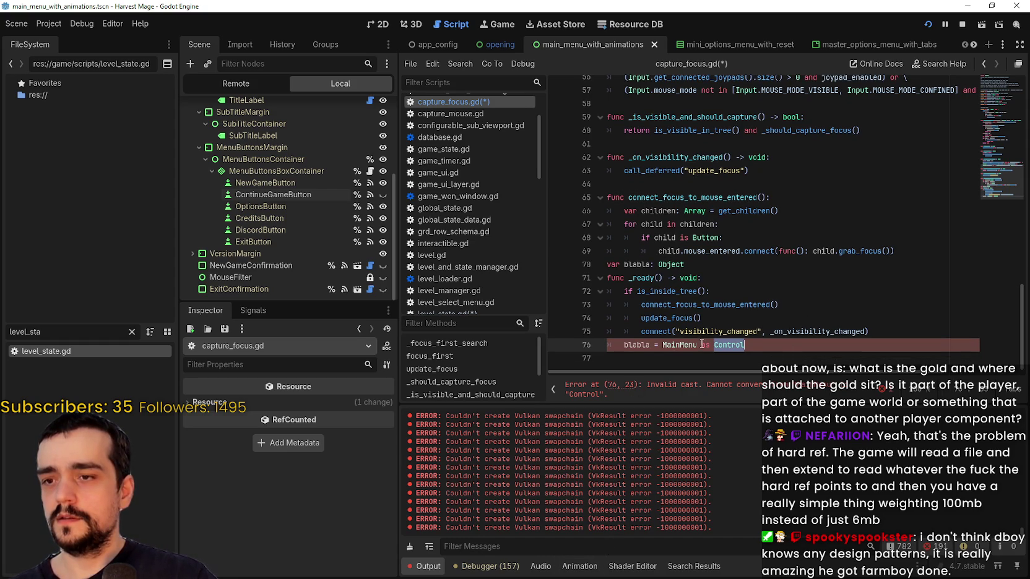
pyautogui.moveTo(684, 344); pyautogui.dragTo(730, 345)
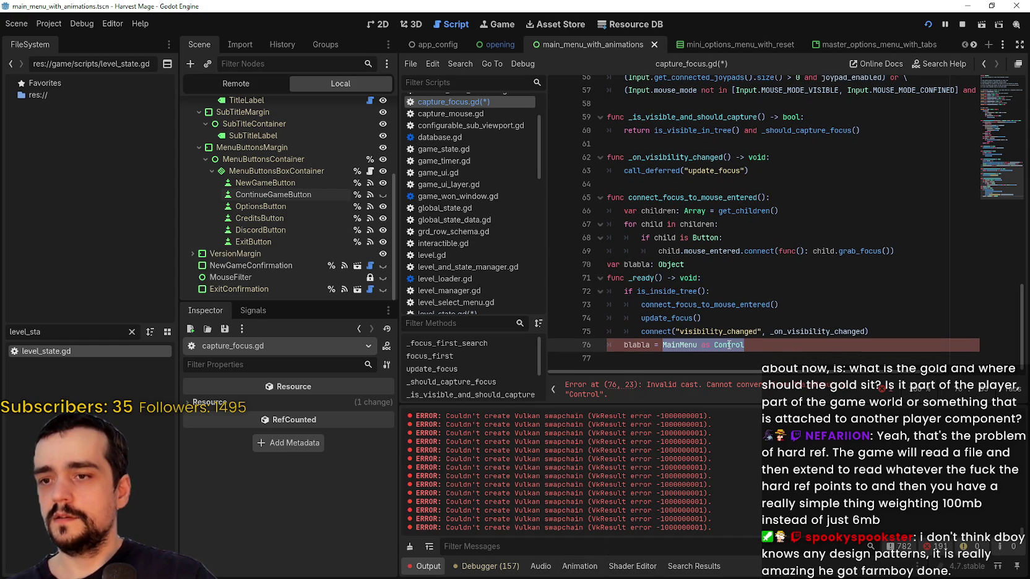
pyautogui.click(730, 345)
pyautogui.press('BackSpace')
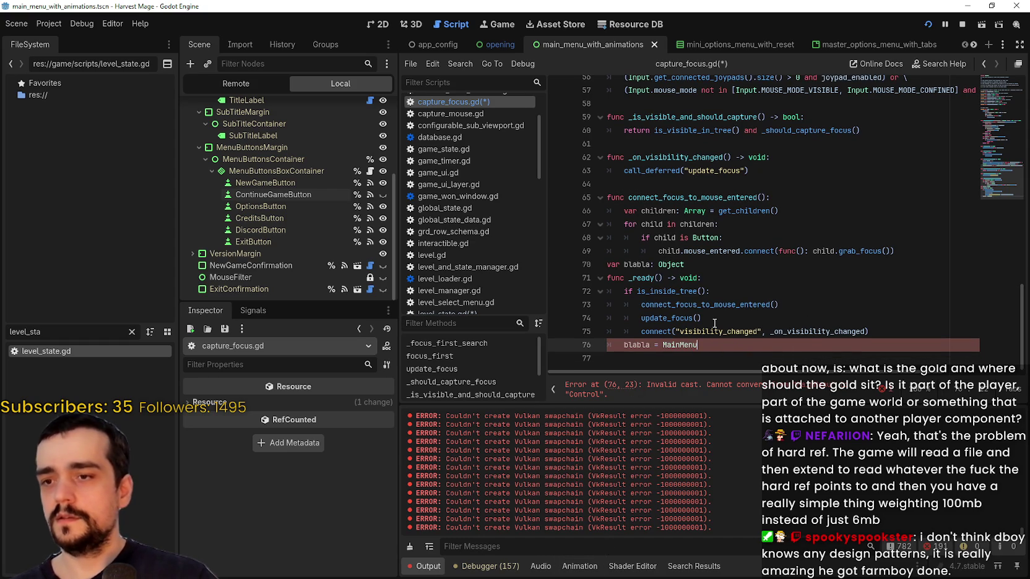
pyautogui.click(822, 300)
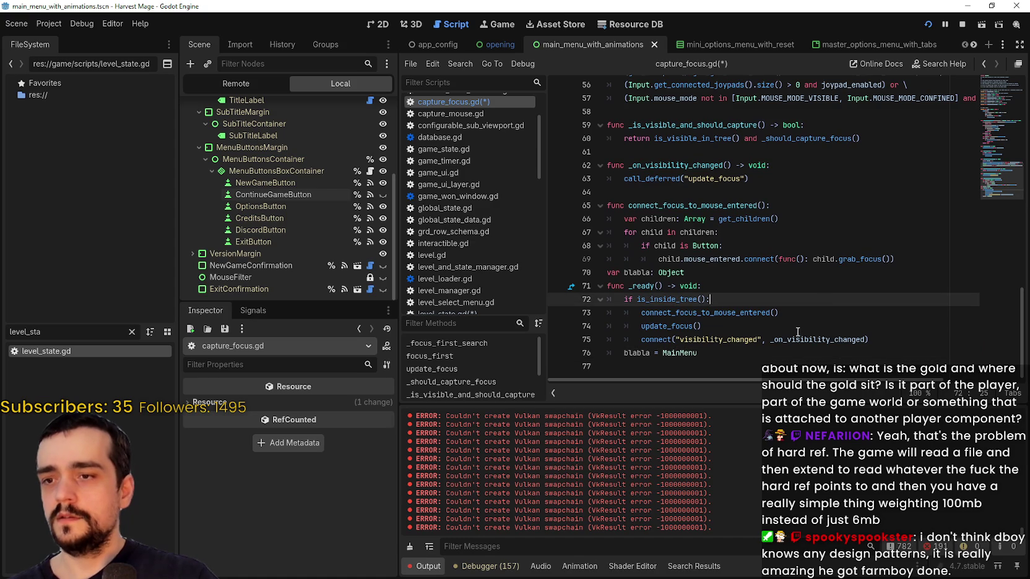
pyautogui.click(762, 365)
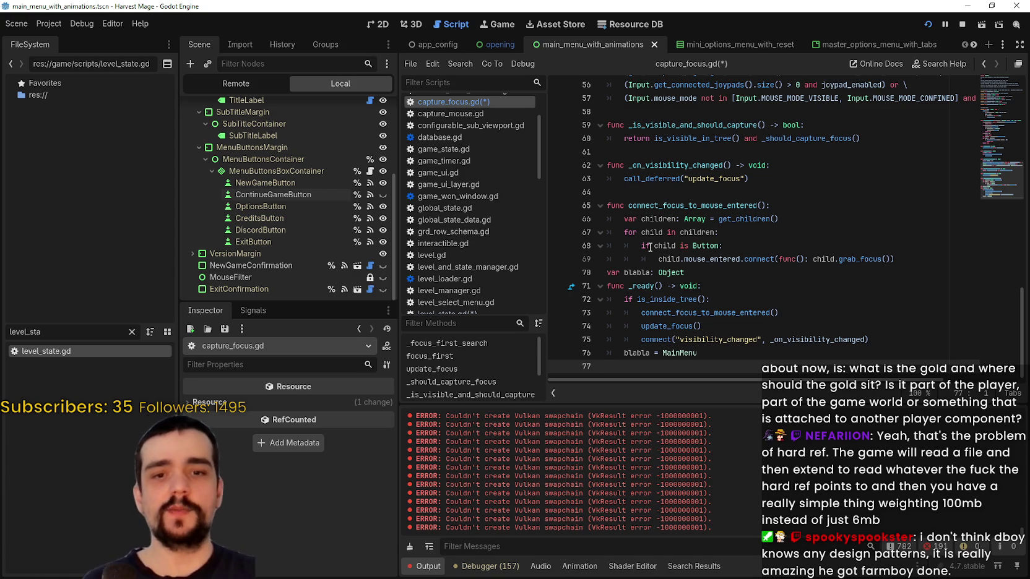
# Delete the 'var blabla: Object' declaration and the 'blabla = MainMenu' assignment line
pyautogui.click(905, 259)
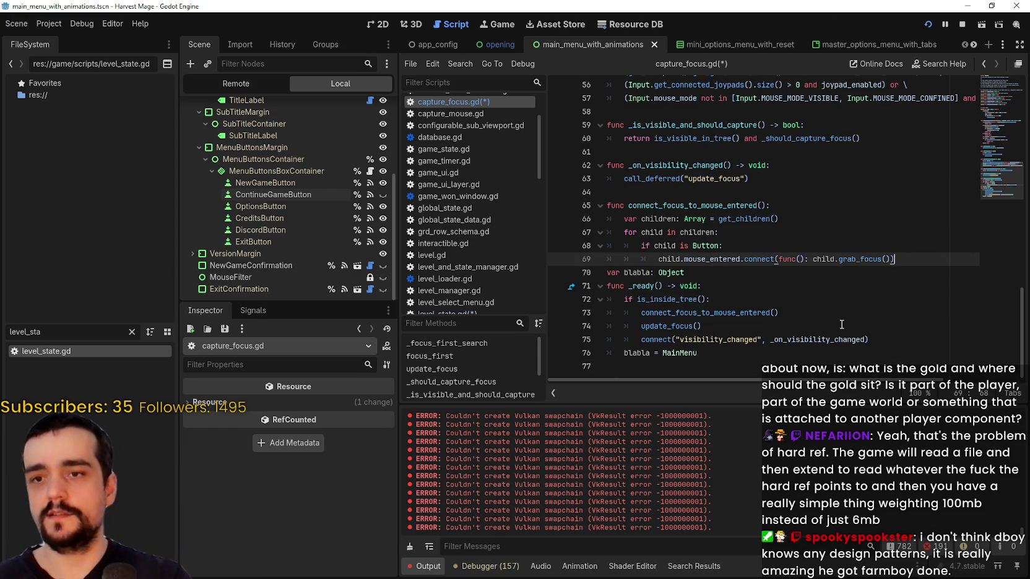
pyautogui.moveTo(710, 275); pyautogui.dragTo(607, 273)
pyautogui.press('BackSpace')
pyautogui.moveTo(706, 354); pyautogui.dragTo(610, 341)
pyautogui.click(613, 351)
pyautogui.click(697, 271)
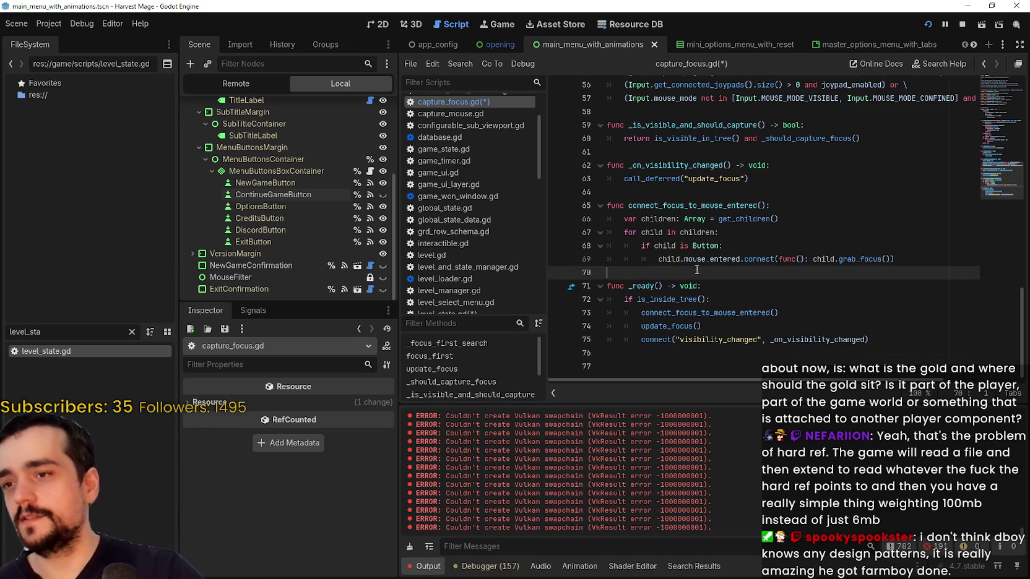
pyautogui.scroll(5, 698, 248)
pyautogui.scroll(10, 698, 247)
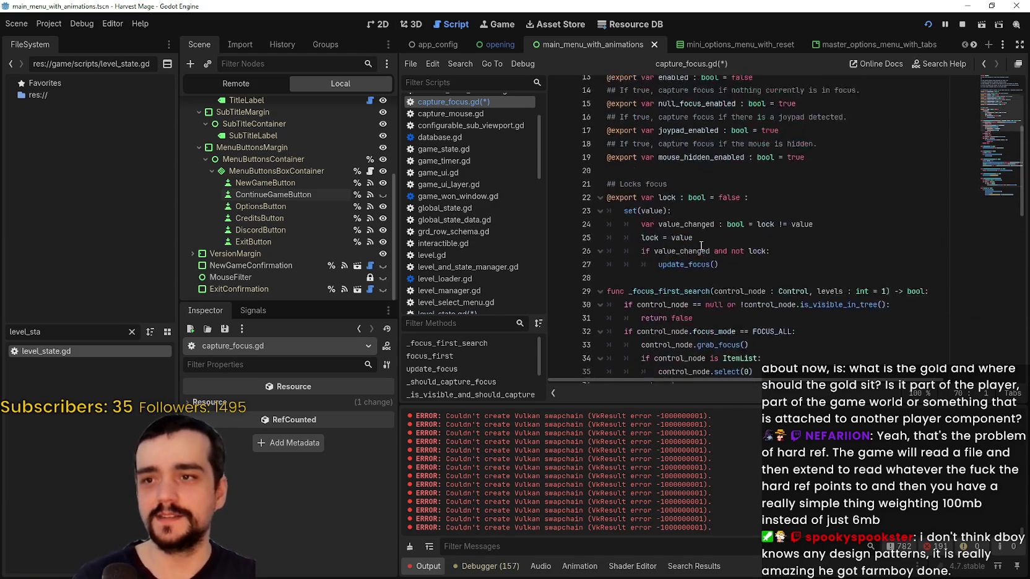
pyautogui.scroll(-7, 696, 250)
pyautogui.scroll(-8, 696, 249)
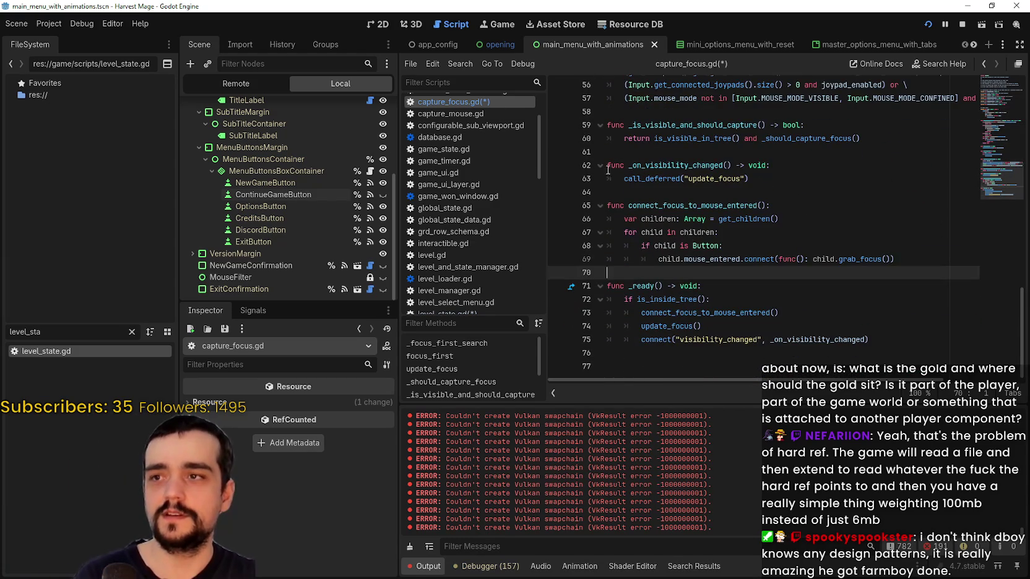
# Filter the FileSystem for 'player' and open the_player scene and its the_player.gd script
pyautogui.doubleClick(24, 332)
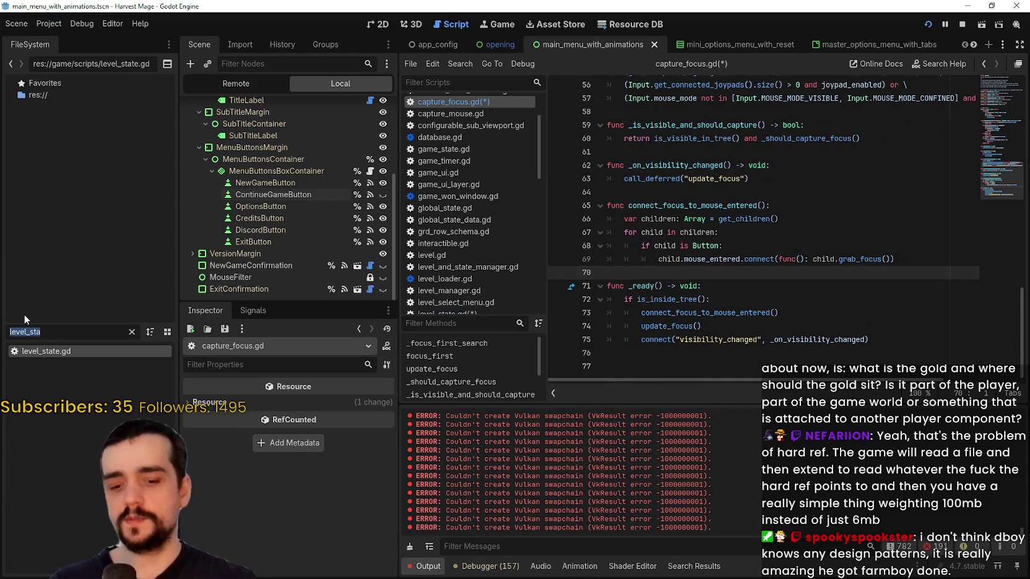
pyautogui.write('player')
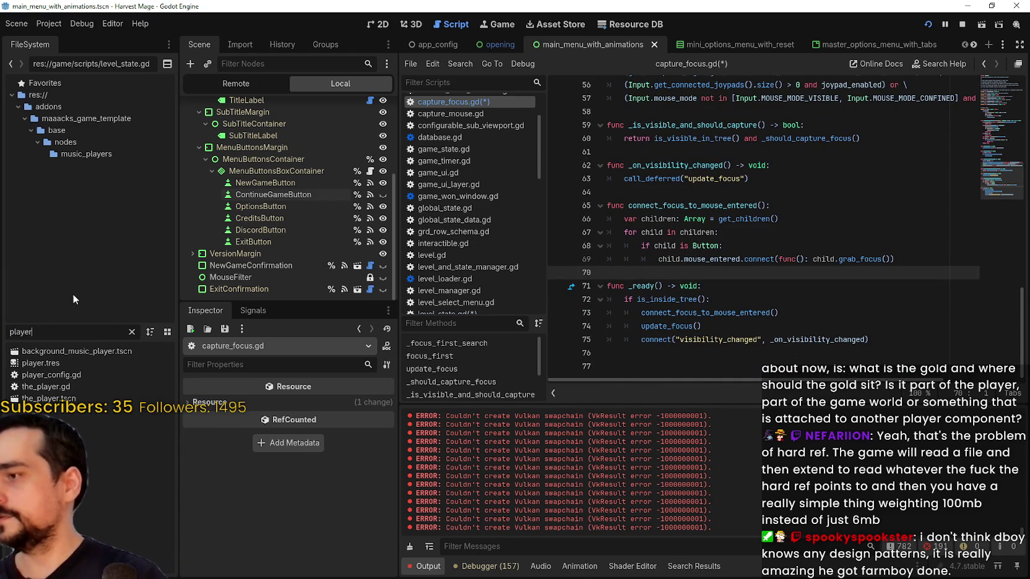
pyautogui.doubleClick(47, 399)
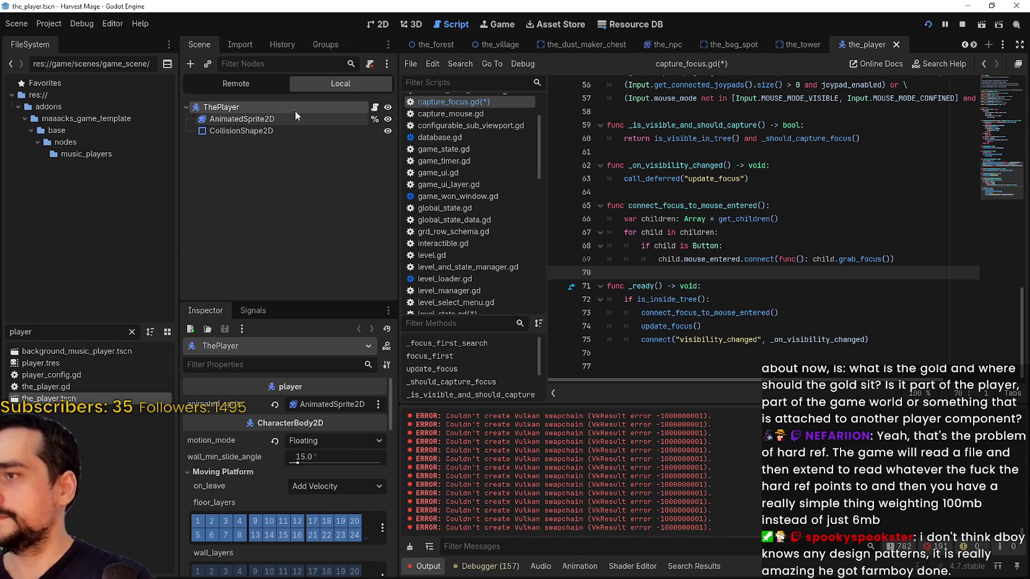
pyautogui.click(372, 107)
# Declare 'var blabla: Node' on a new line after the speed variable
pyautogui.click(638, 191)
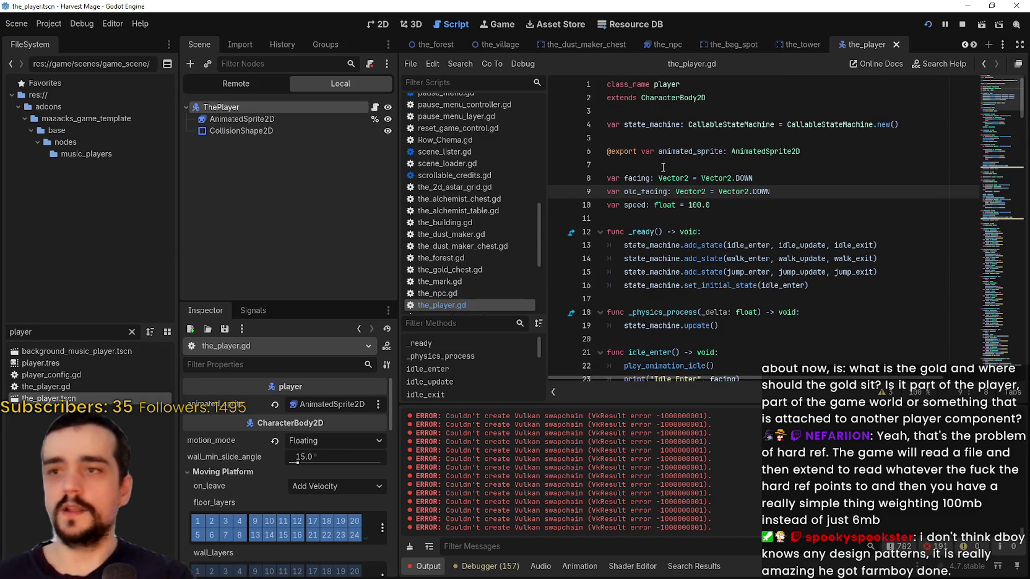
pyautogui.click(687, 218)
pyautogui.press('Return')
pyautogui.write('var ')
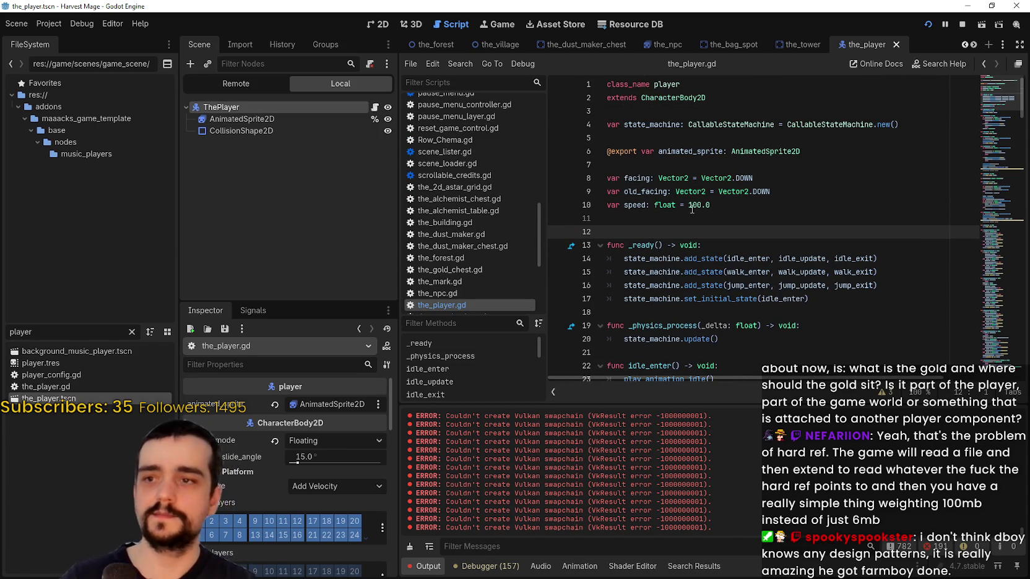
pyautogui.write('blabla')
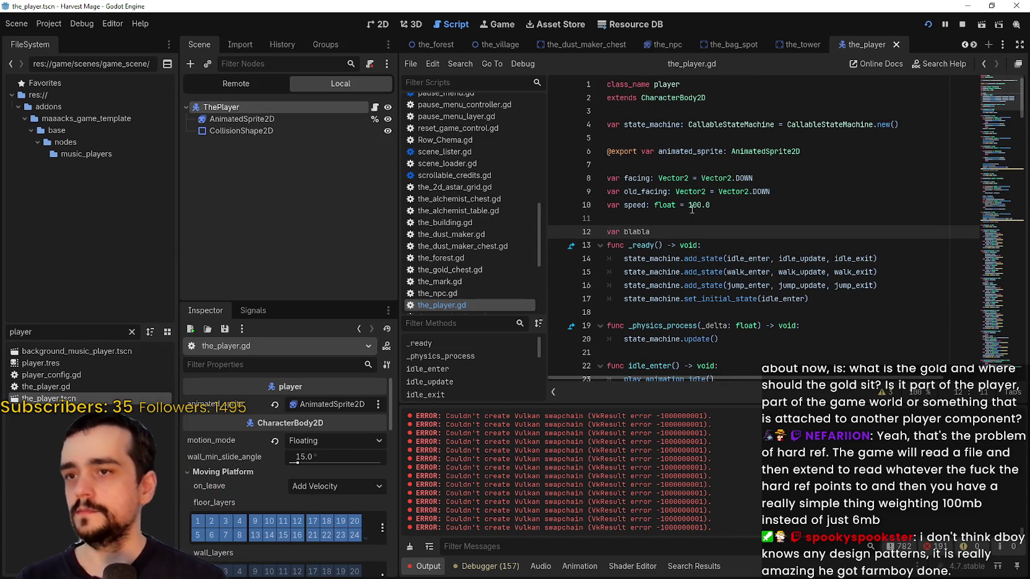
pyautogui.write(':')
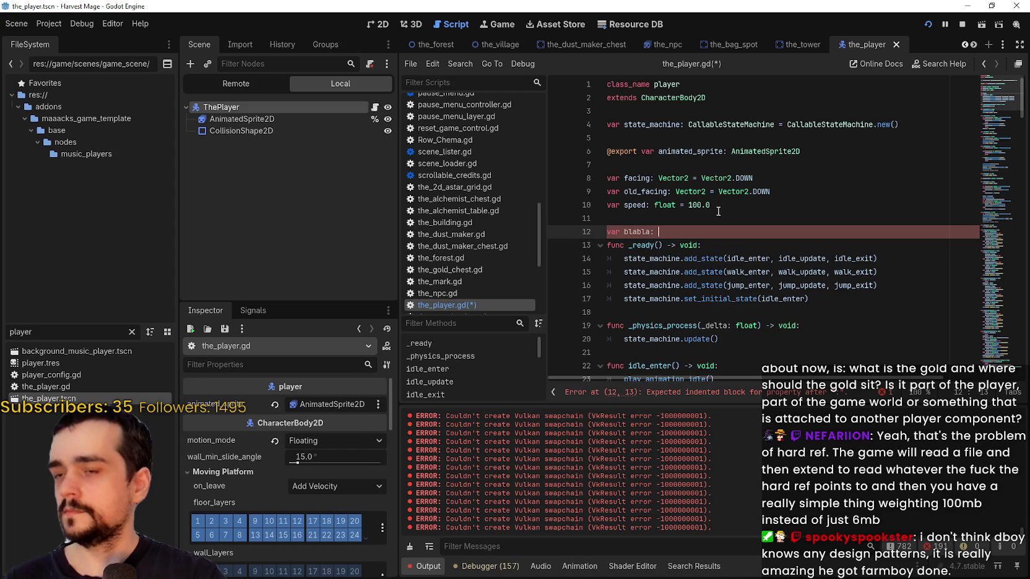
pyautogui.scroll(-3, 679, 234)
pyautogui.scroll(3, 464, 257)
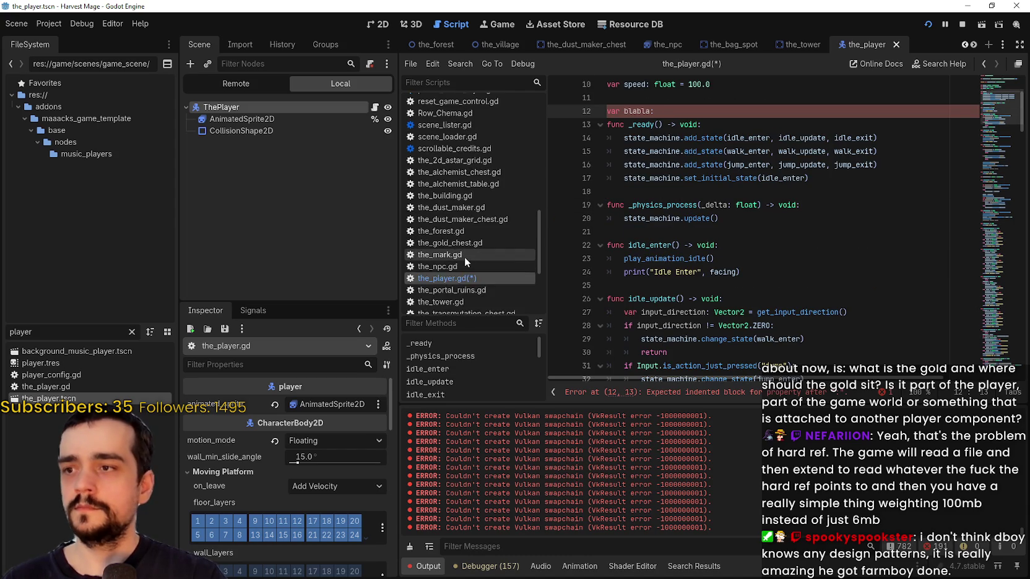
pyautogui.scroll(10, 521, 217)
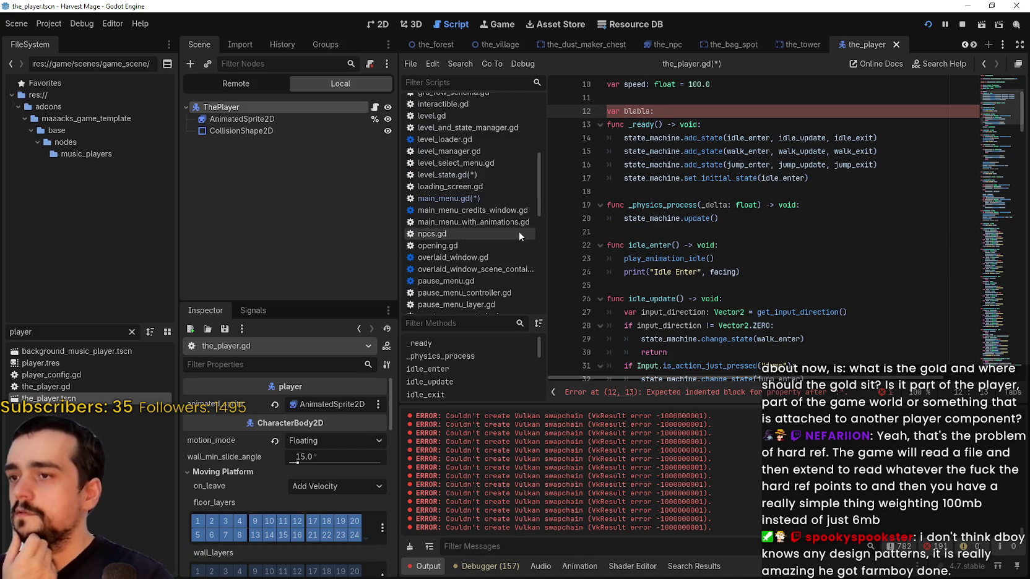
pyautogui.scroll(5, 471, 260)
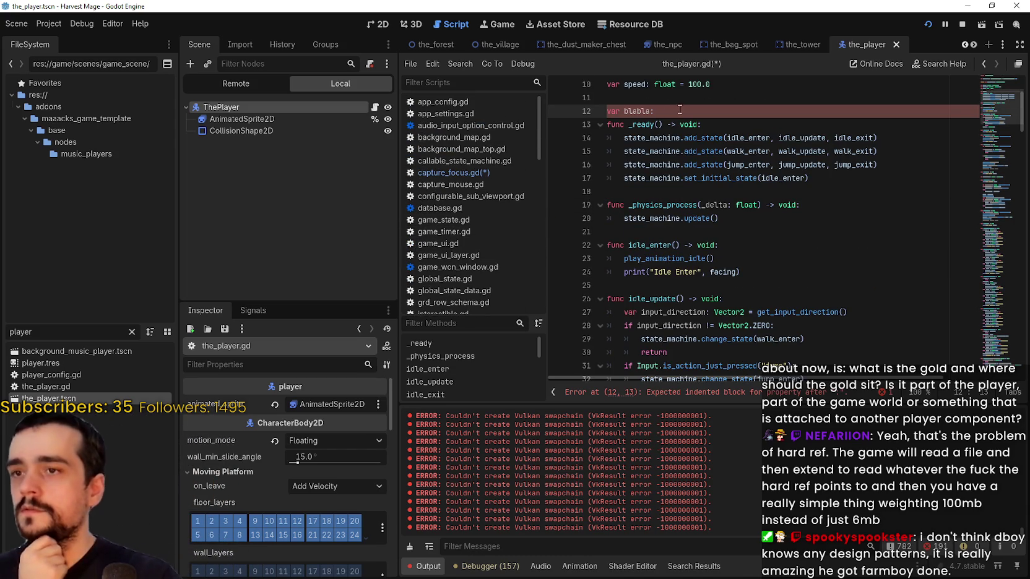
pyautogui.write('Node')
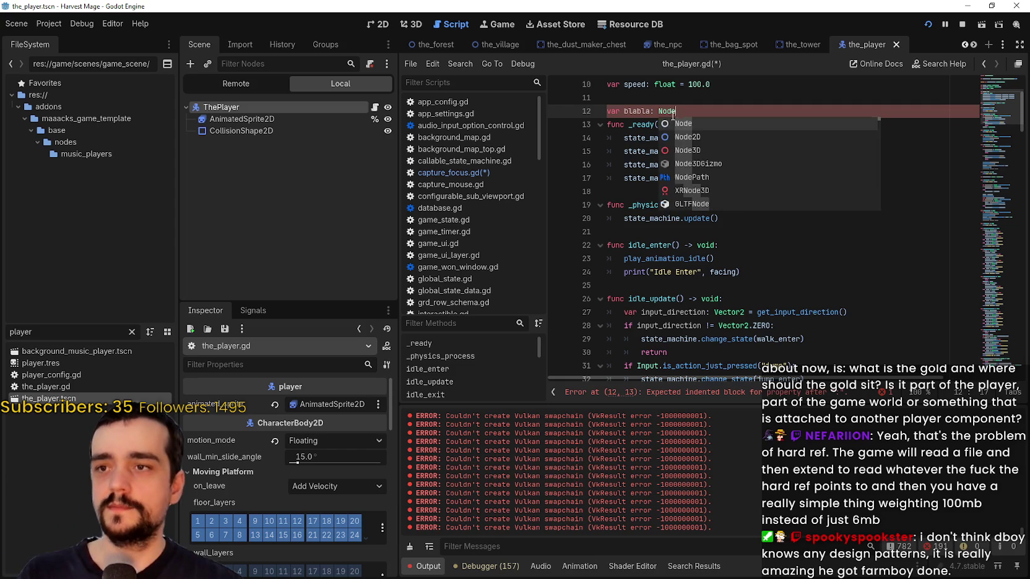
pyautogui.press('Return')
# Try player as the blabla type, then revert the declaration to Node
pyautogui.scroll(3, 729, 143)
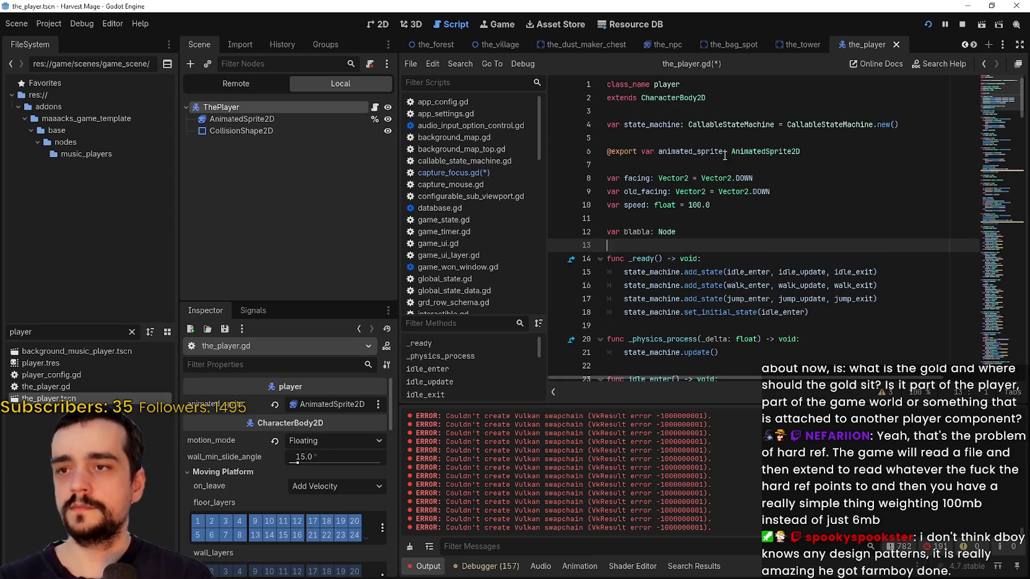
pyautogui.click(692, 232)
pyautogui.write('Player')
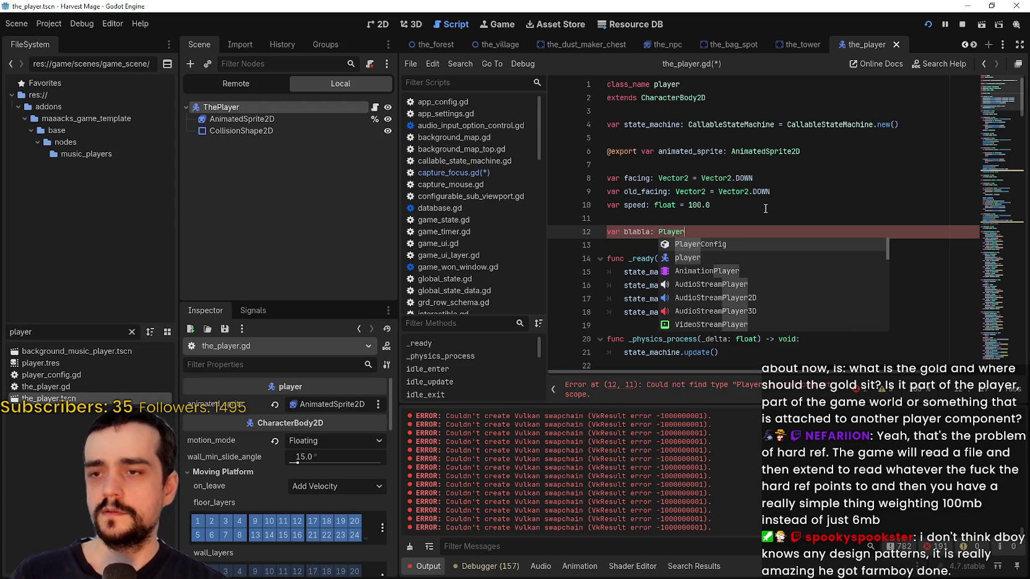
pyautogui.click(745, 202)
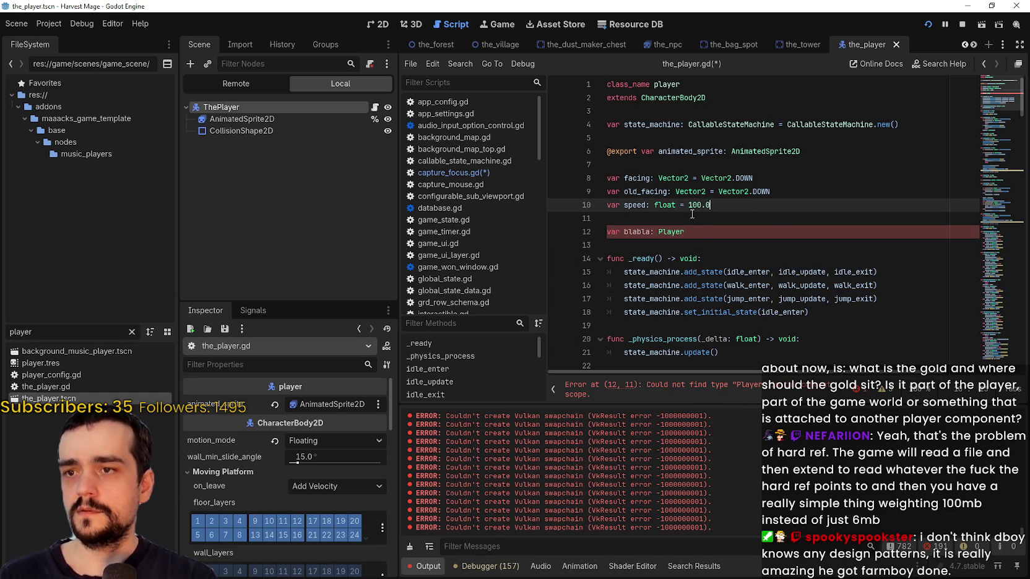
pyautogui.doubleClick(669, 230)
pyautogui.write('player')
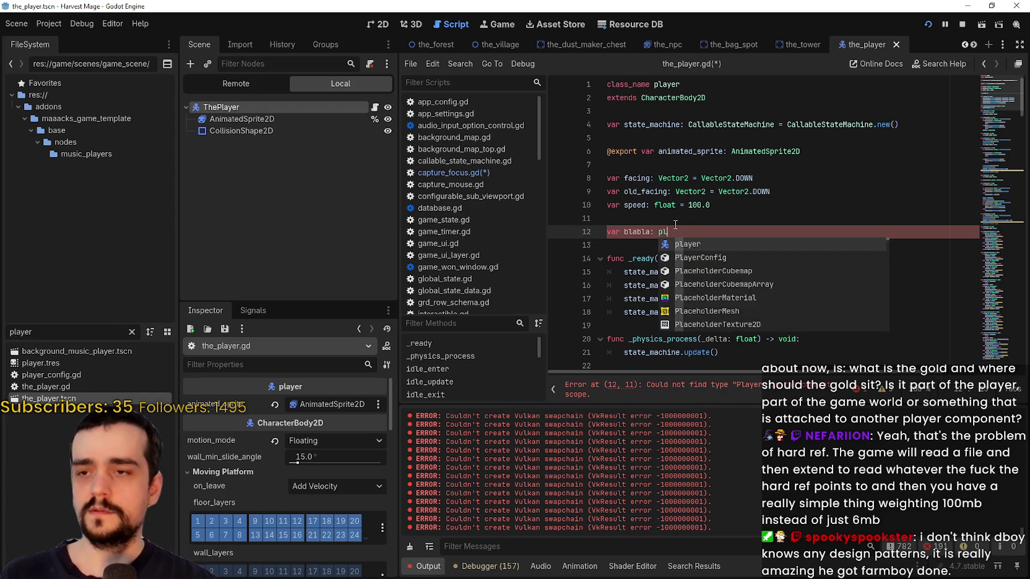
pyautogui.click(703, 211)
pyautogui.click(722, 241)
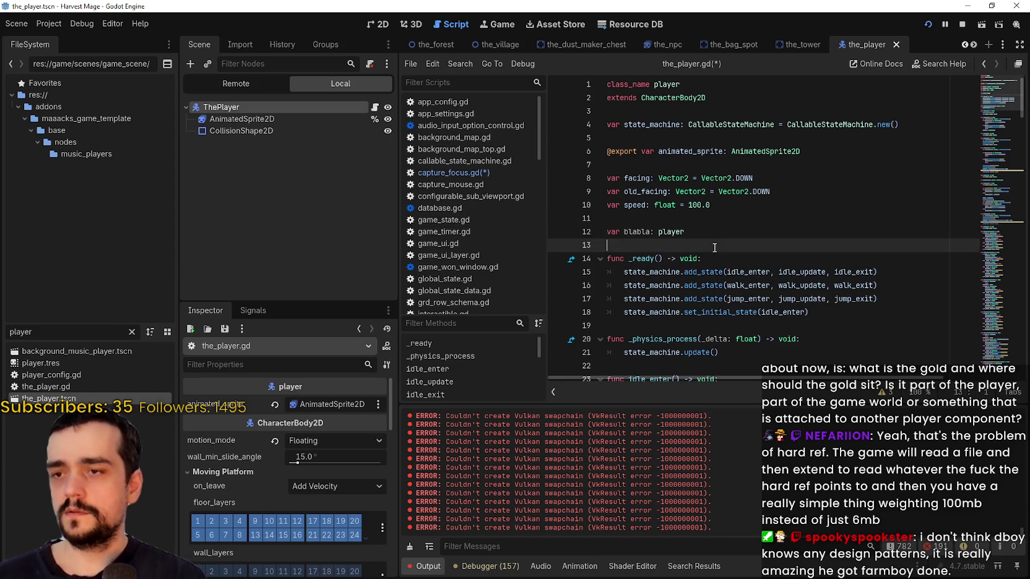
pyautogui.scroll(-1, 735, 311)
pyautogui.click(691, 192)
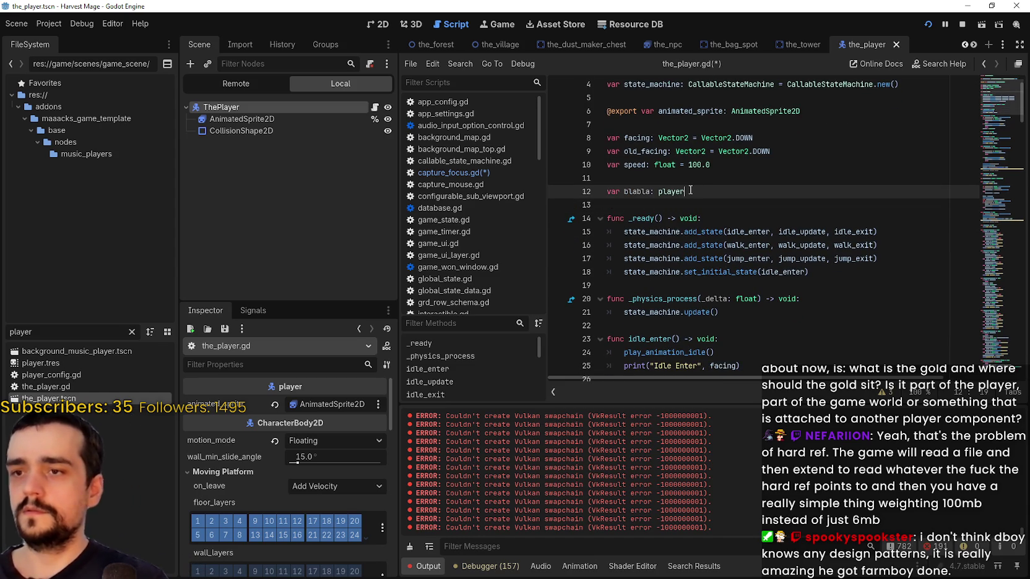
pyautogui.write('Node')
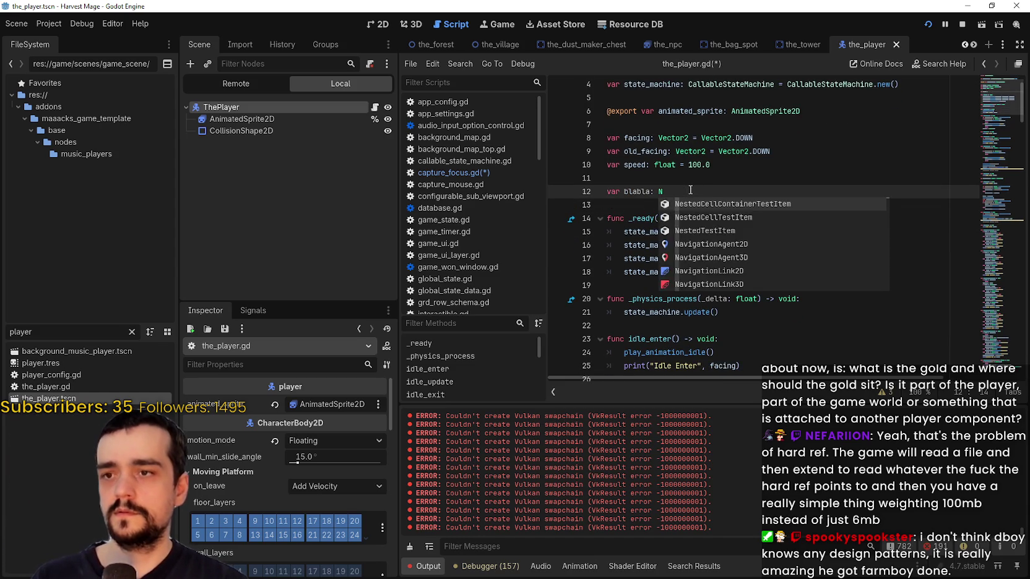
pyautogui.click(722, 163)
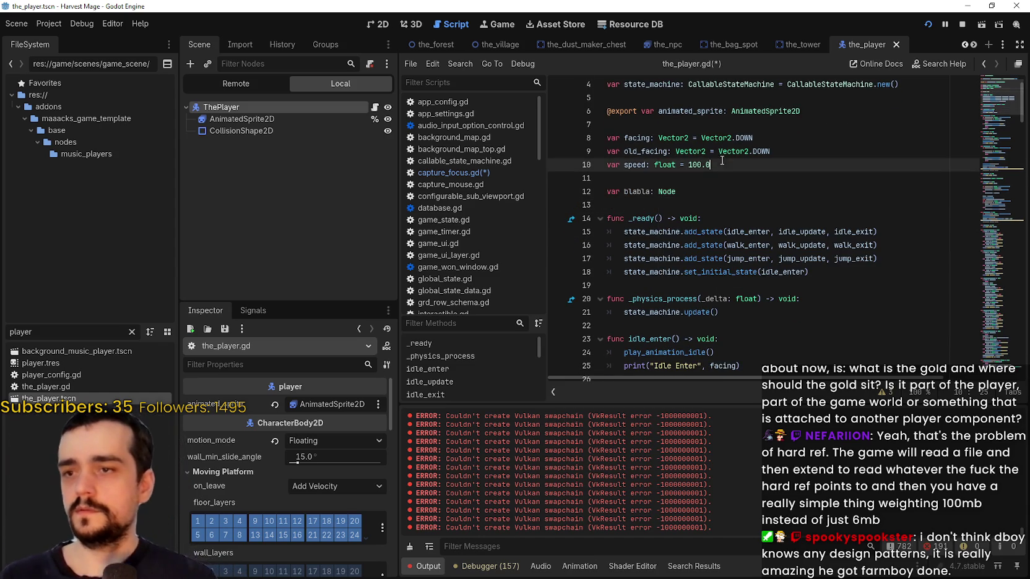
pyautogui.click(767, 221)
# Add 'blabla = player' at the start of the _ready function
pyautogui.write('la')
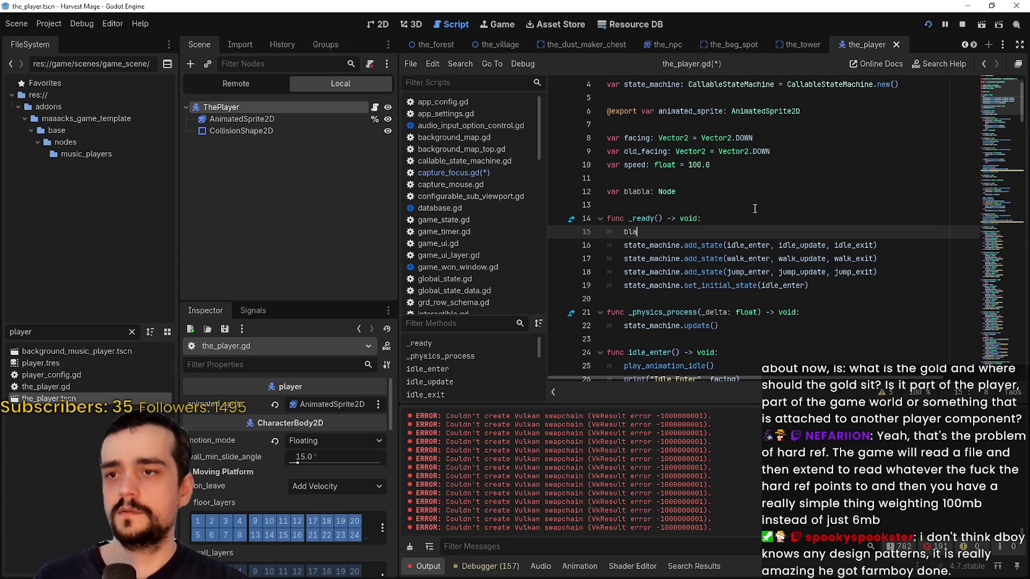
pyautogui.press('Return')
pyautogui.write('= playt')
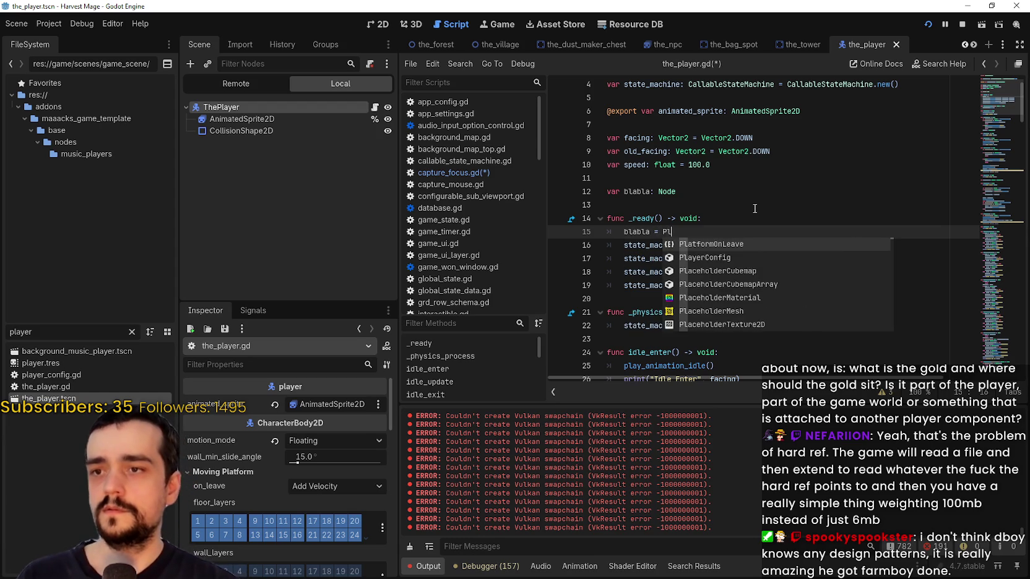
pyautogui.press('BackSpace')
pyautogui.write('er')
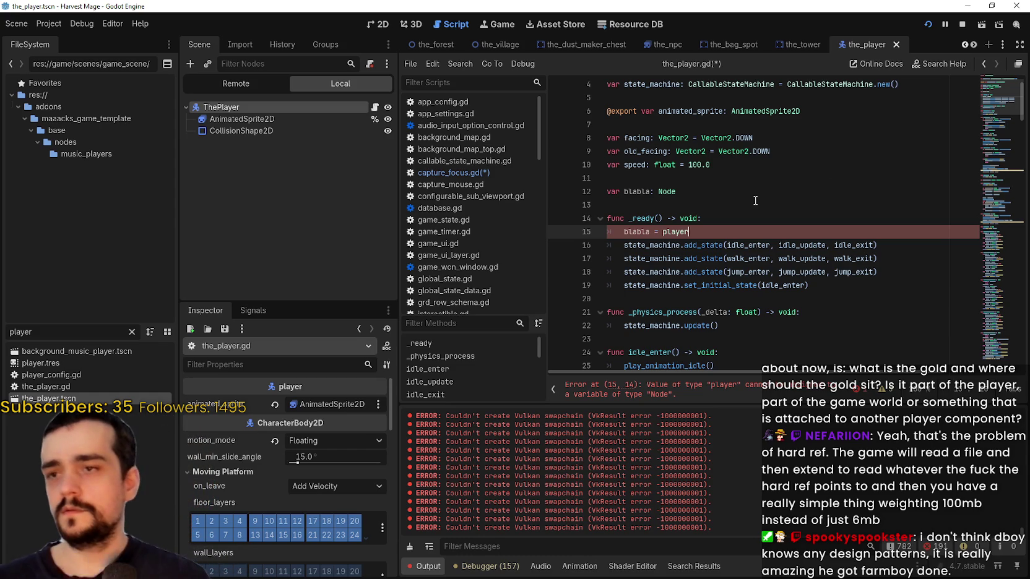
# Change blabla's type on line 12 to Node2D, then to CharacterBody2D
pyautogui.click(746, 193)
pyautogui.write('2D')
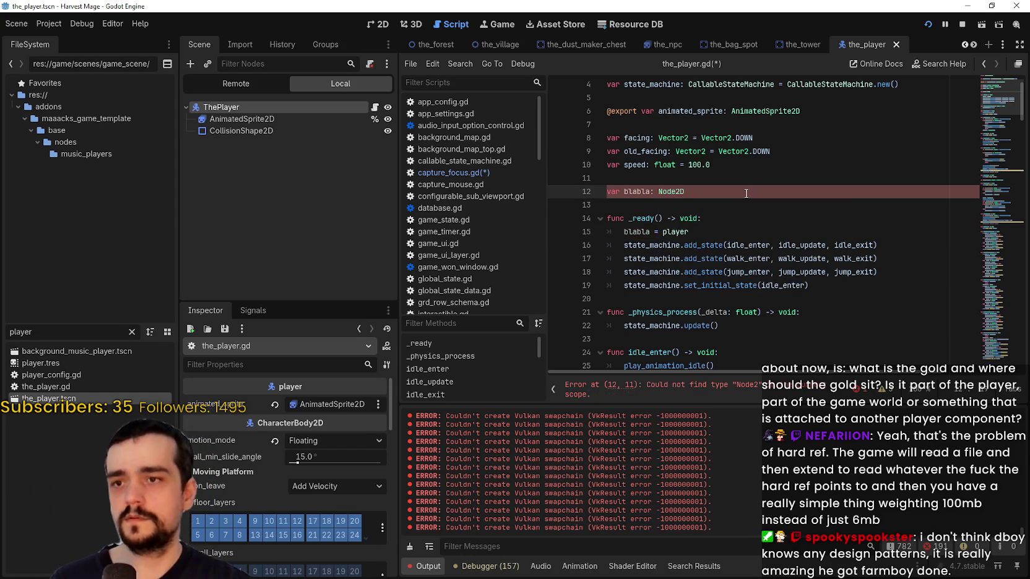
pyautogui.scroll(1, 730, 218)
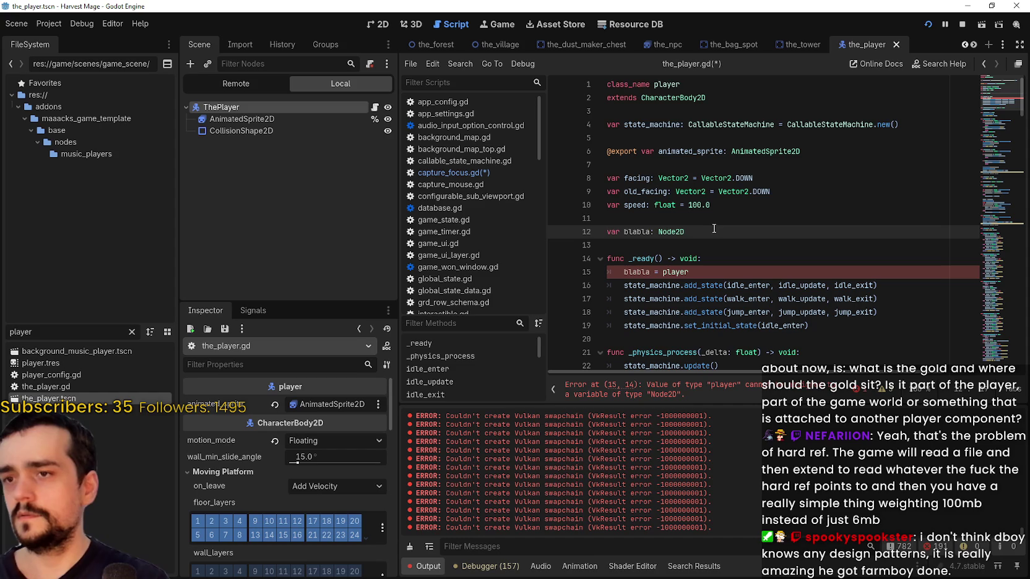
pyautogui.hotkey('ctrl', 'shift', 'Left')
pyautogui.write('Character')
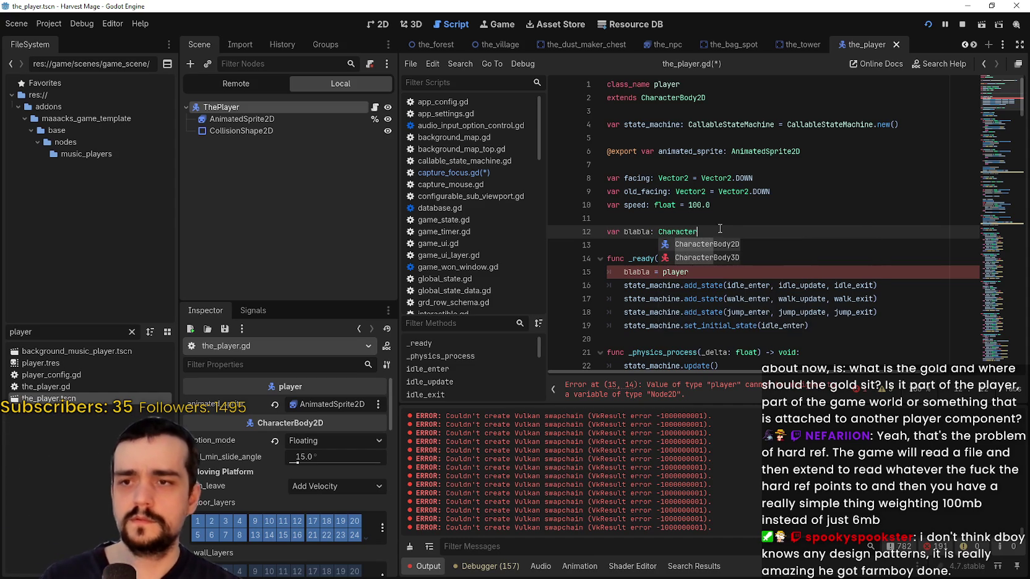
pyautogui.press('Return')
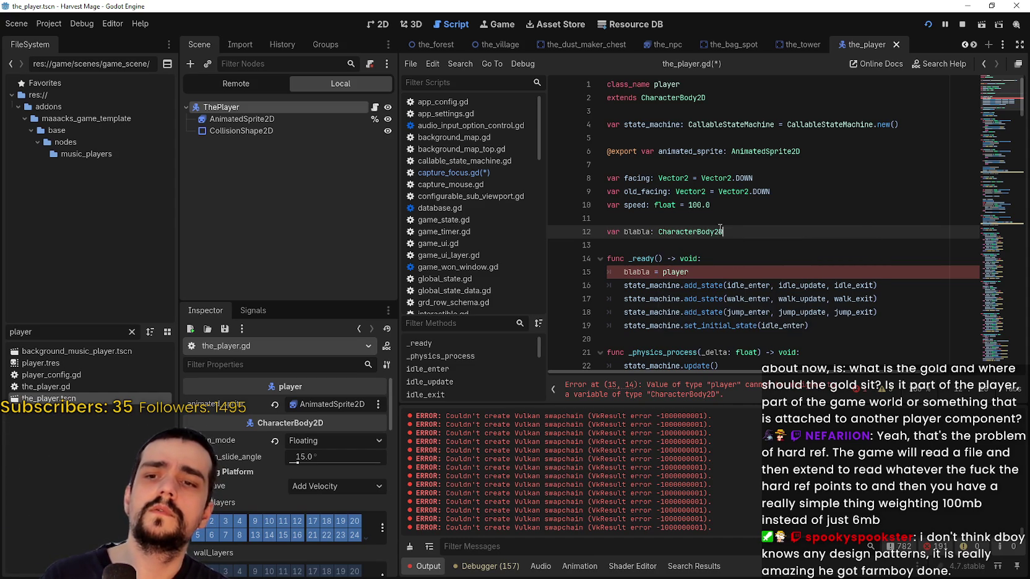
pyautogui.moveTo(721, 229)
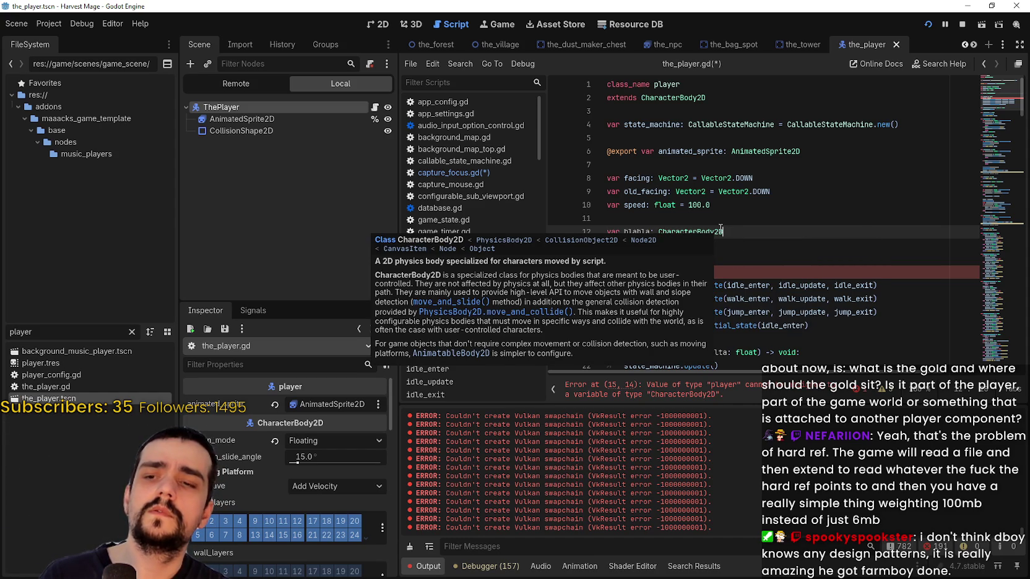
# Remove the CharacterBody2D type from the blabla declaration and review line 15
pyautogui.doubleClick(722, 231)
pyautogui.press('BackSpace')
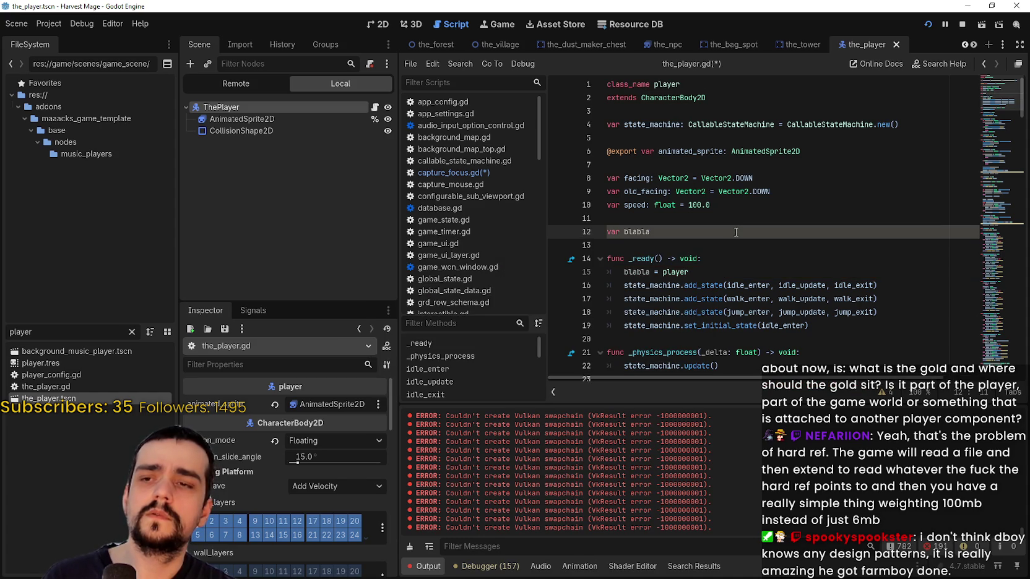
pyautogui.click(684, 271)
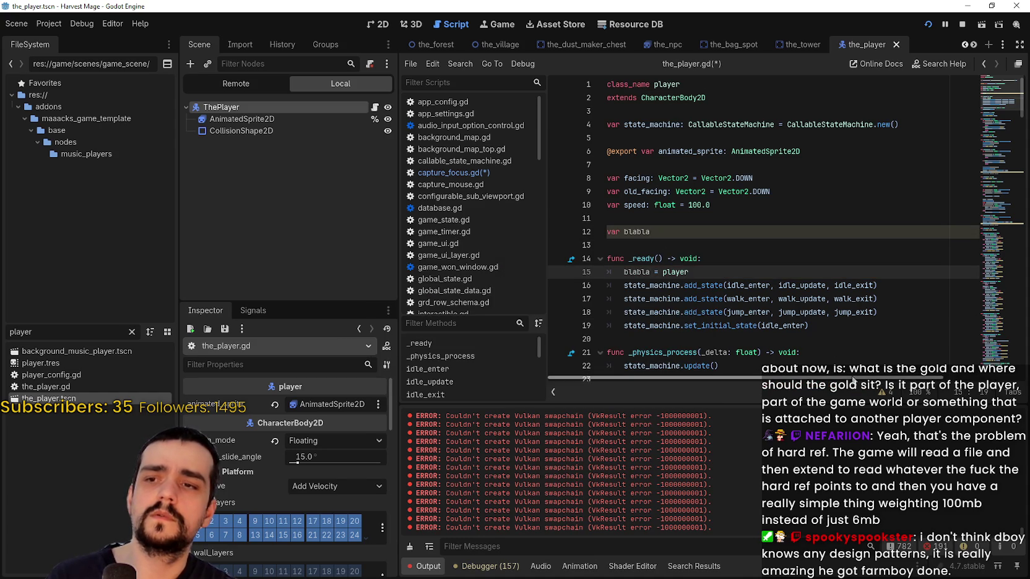
pyautogui.doubleClick(647, 272)
pyautogui.keyDown('shift'); pyautogui.click(705, 270); pyautogui.keyUp('shift')
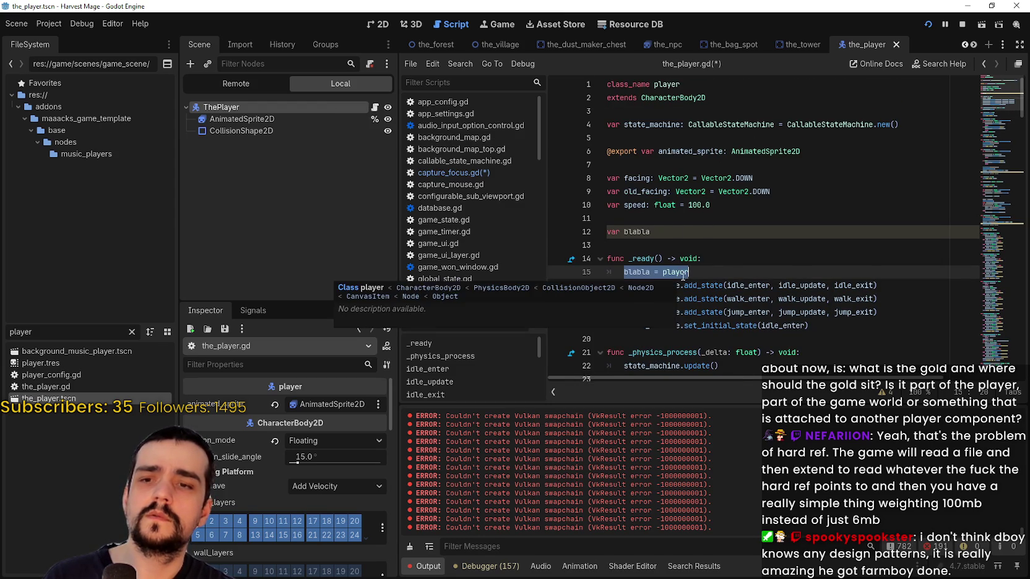
pyautogui.click(700, 270)
pyautogui.click(710, 263)
pyautogui.click(702, 273)
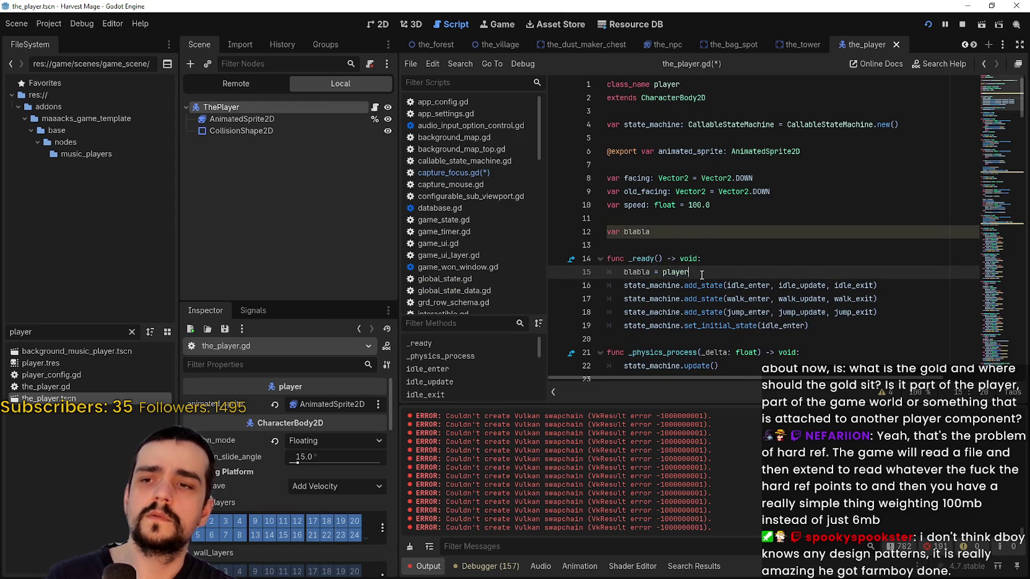
# Type blabla as Node2D on line 12 and return to line 15
pyautogui.click(699, 215)
pyautogui.click(697, 228)
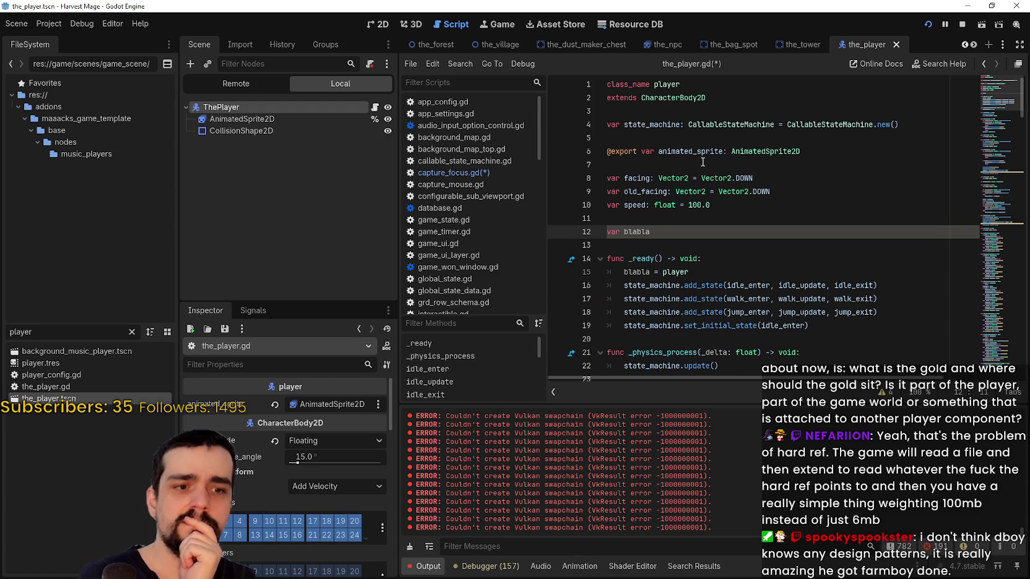
pyautogui.write(':N')
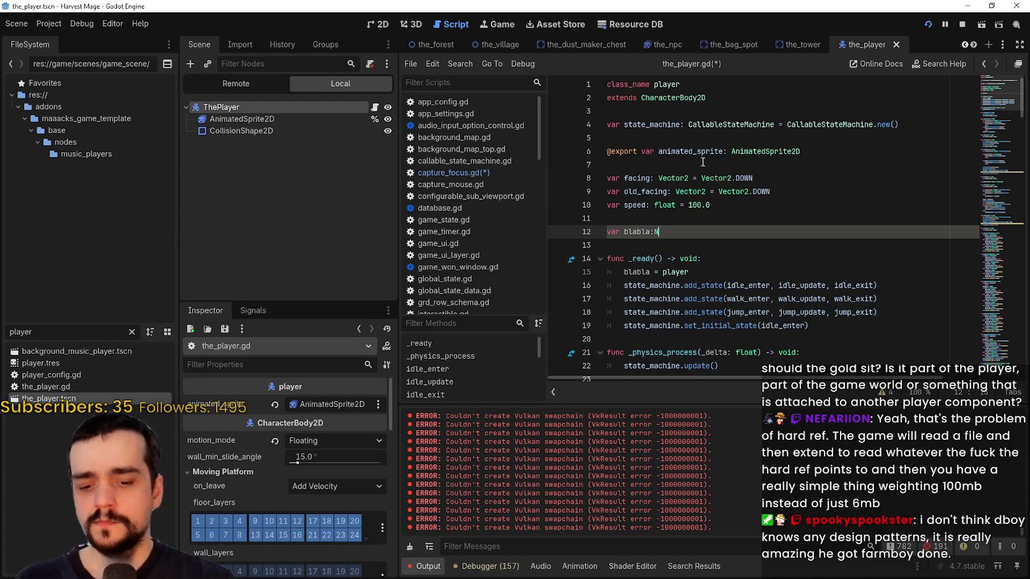
pyautogui.write('ode2')
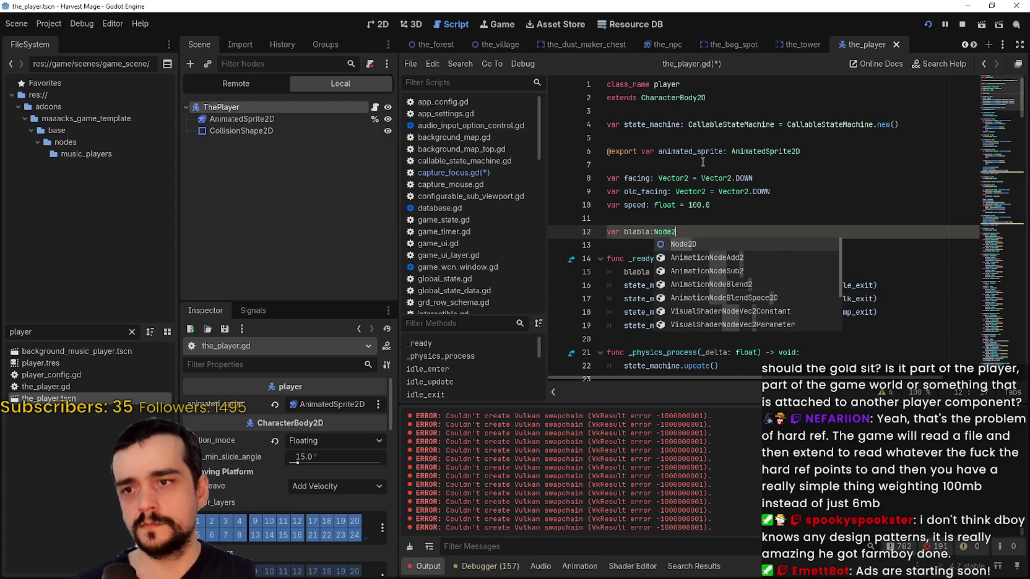
pyautogui.press('Return')
pyautogui.press('Down')
pyautogui.press('Down')
pyautogui.press('Down')
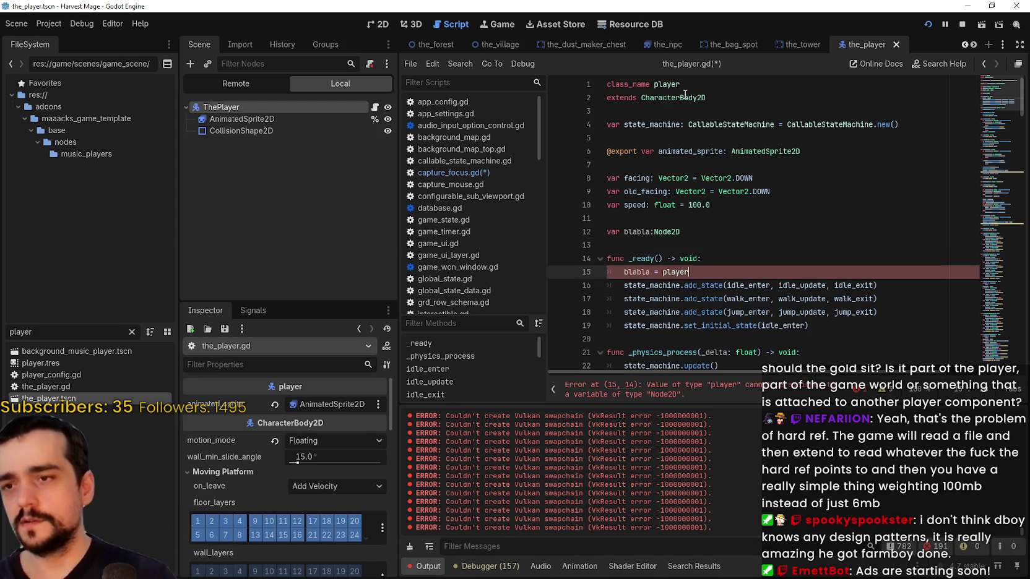
pyautogui.moveTo(686, 94)
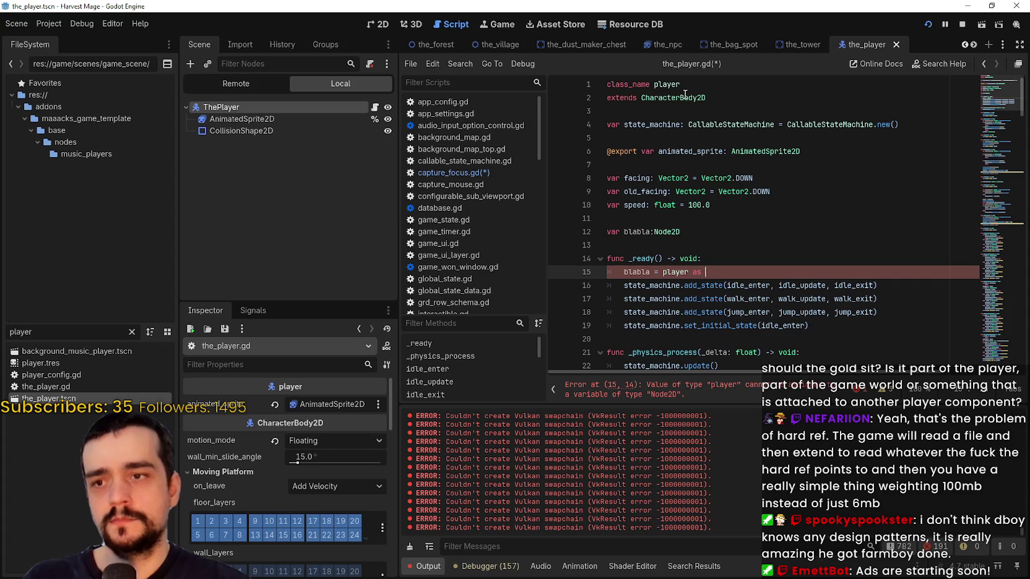
# Cast player on line 15 as Node2D, then change the cast to CharacterBody2D
pyautogui.write('Node')
pyautogui.press('Return')
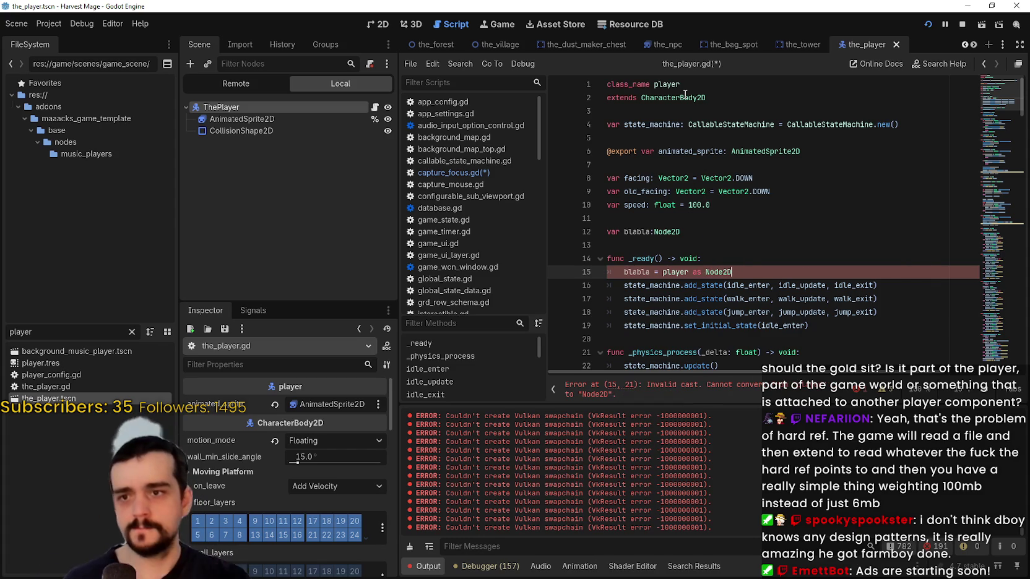
pyautogui.press('BackSpace')
pyautogui.press('BackSpace')
pyautogui.press('BackSpace')
pyautogui.write('Cha')
pyautogui.press('Down')
pyautogui.press('Return')
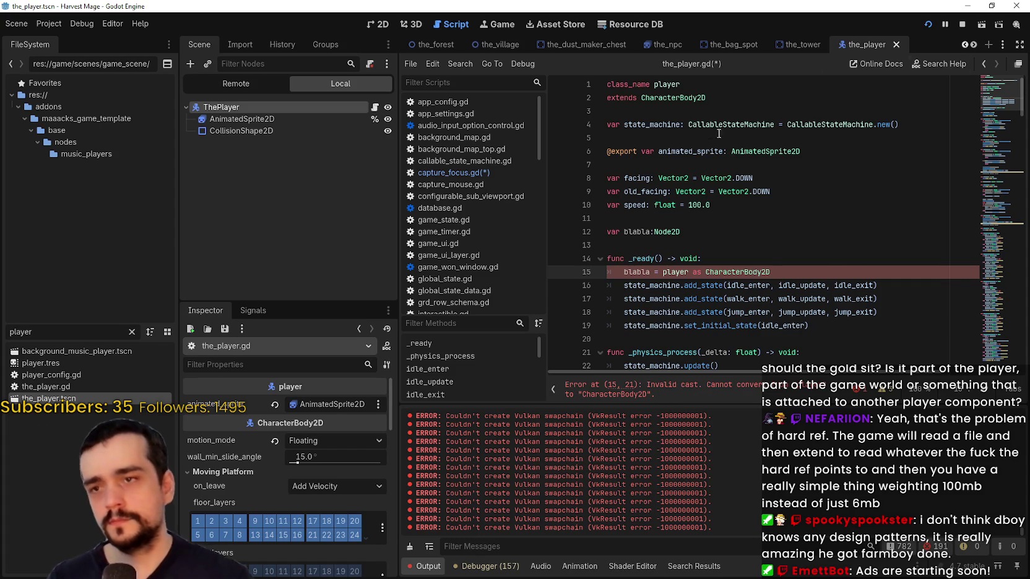
# Open the CharacterBody2D class reference documentation
pyautogui.doubleClick(707, 231)
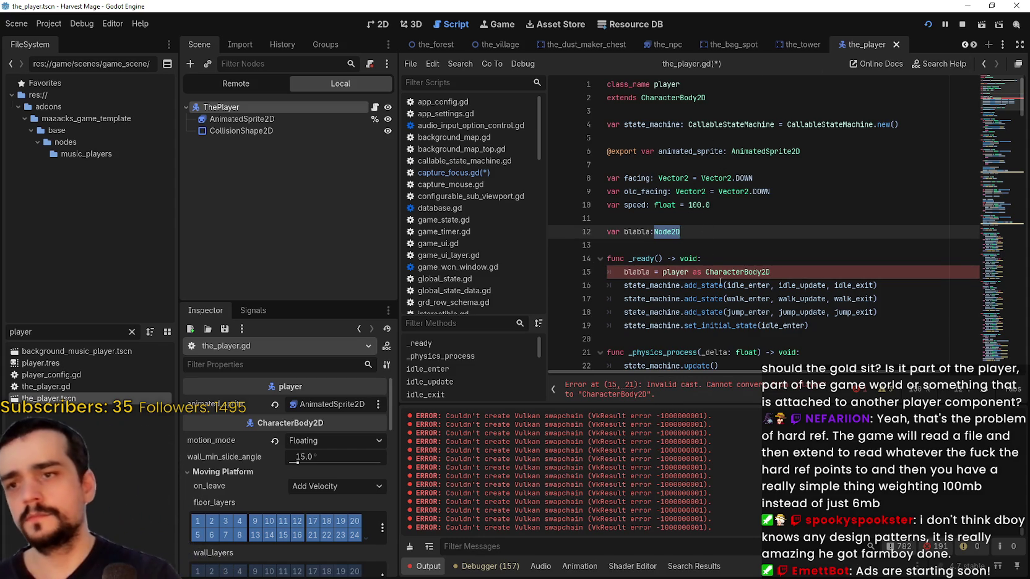
pyautogui.moveTo(726, 273)
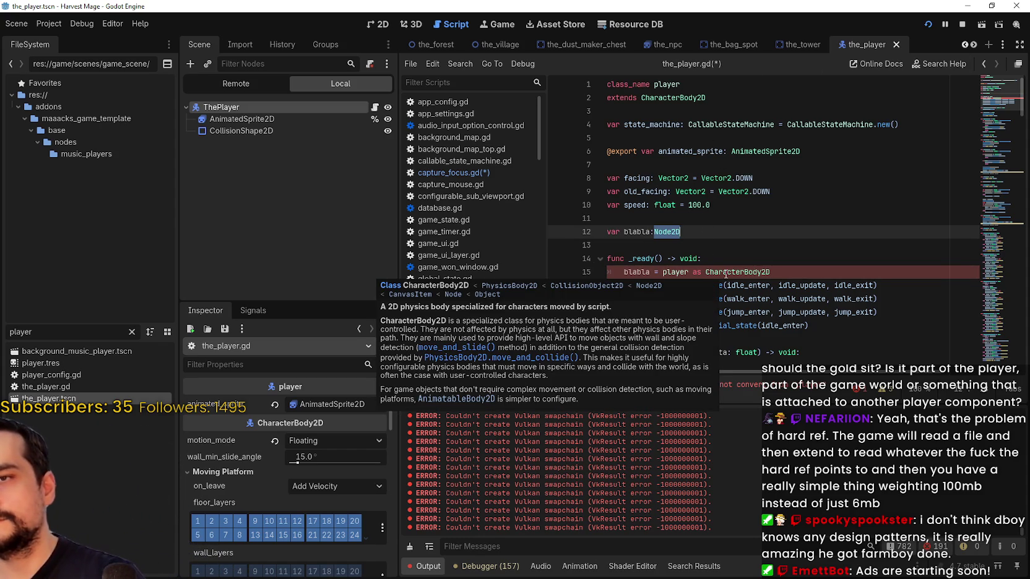
pyautogui.click(427, 286)
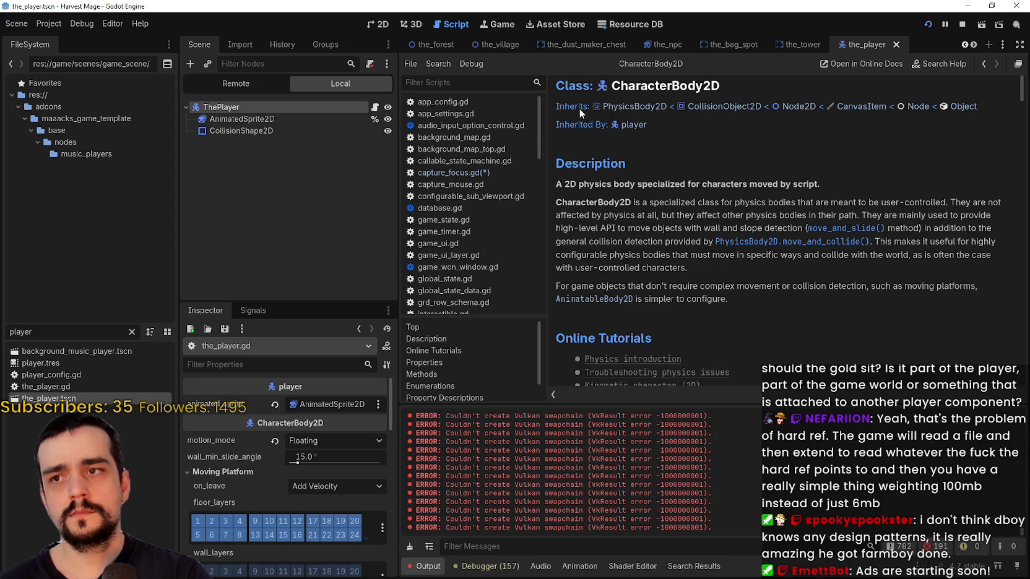
pyautogui.click(798, 106)
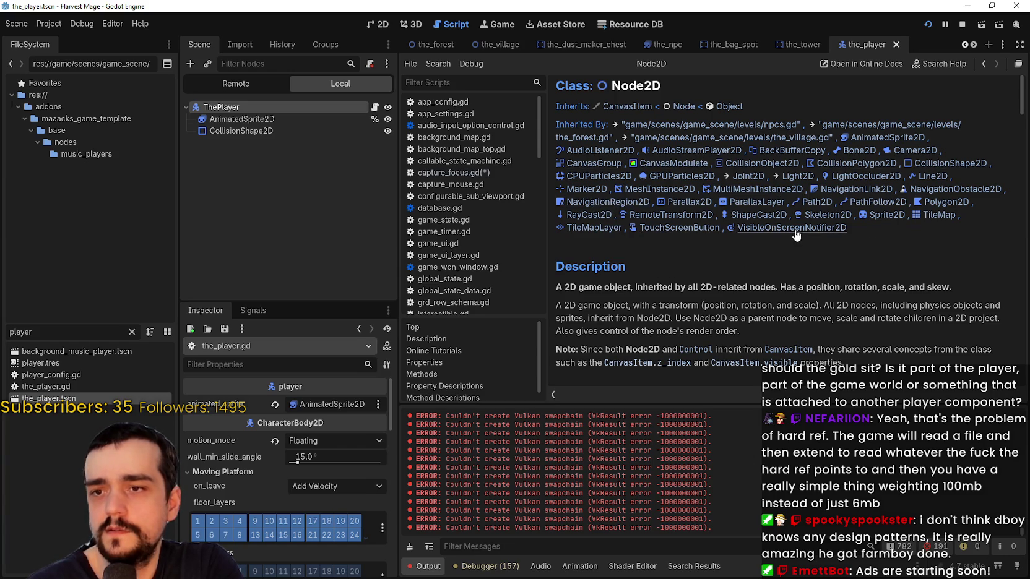
pyautogui.scroll(-3, 781, 245)
pyautogui.scroll(3, 796, 263)
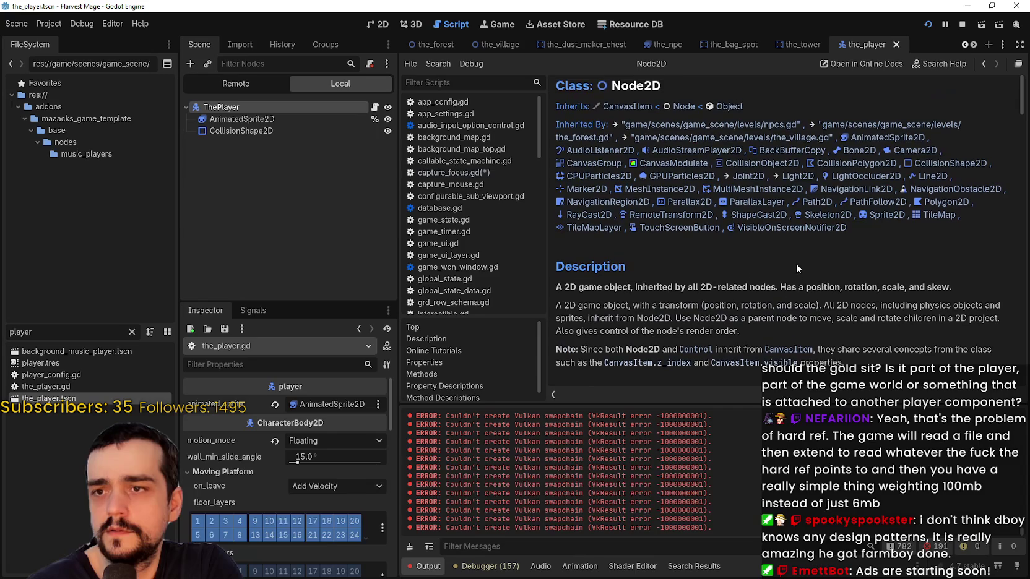
pyautogui.scroll(-1, 779, 253)
pyautogui.scroll(1, 749, 197)
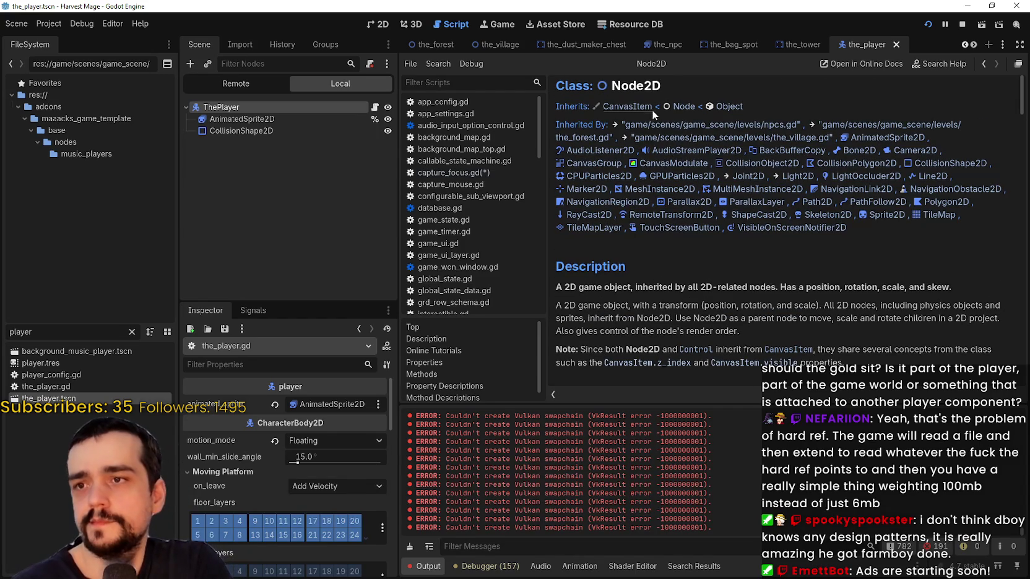
pyautogui.click(684, 107)
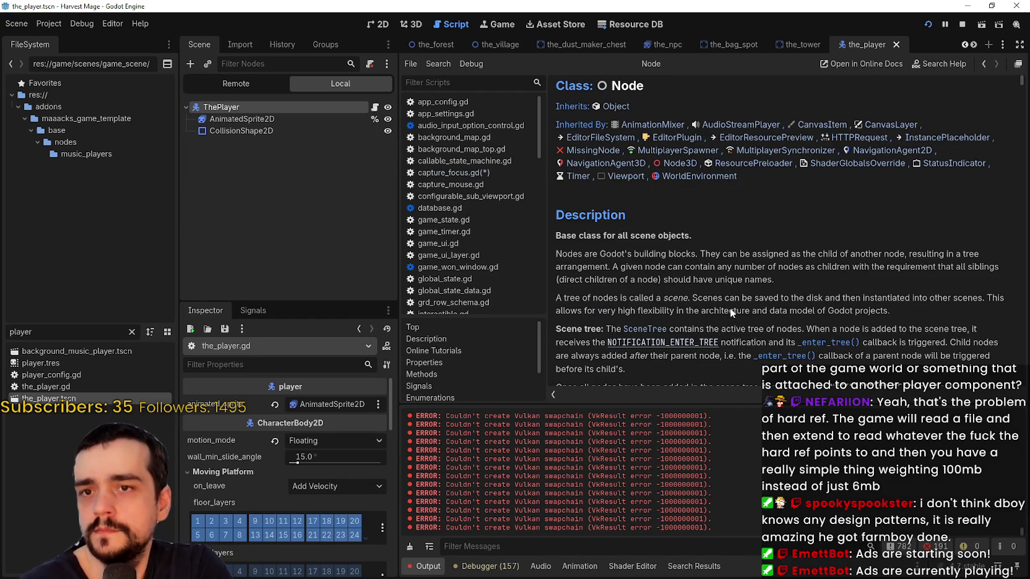
pyautogui.click(982, 65)
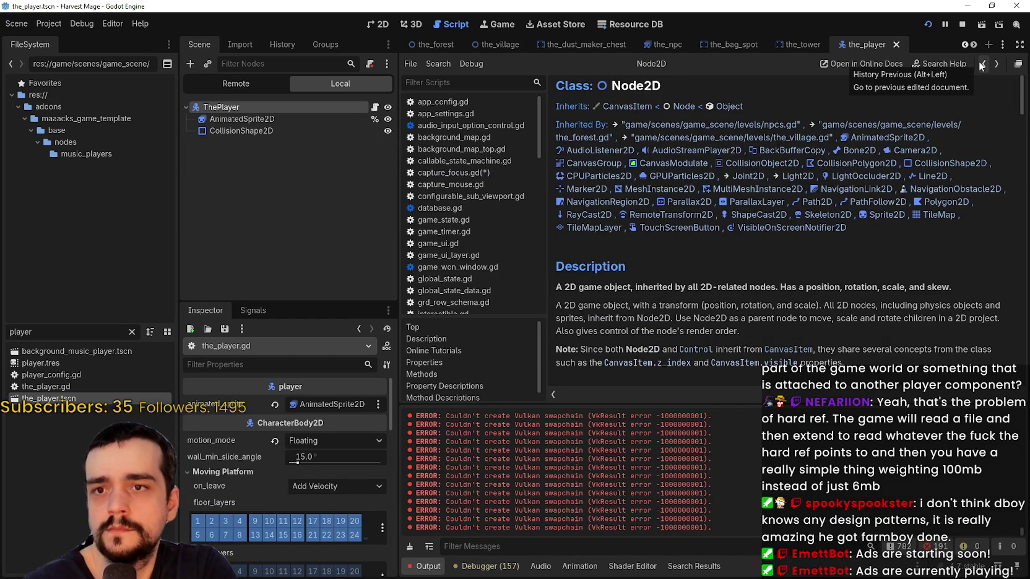
pyautogui.click(684, 107)
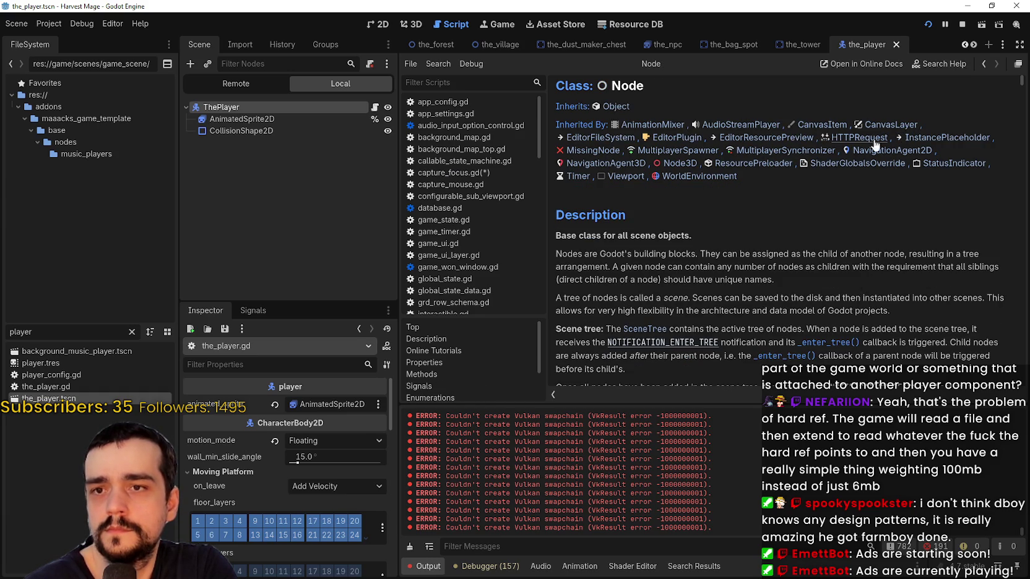
pyautogui.click(375, 107)
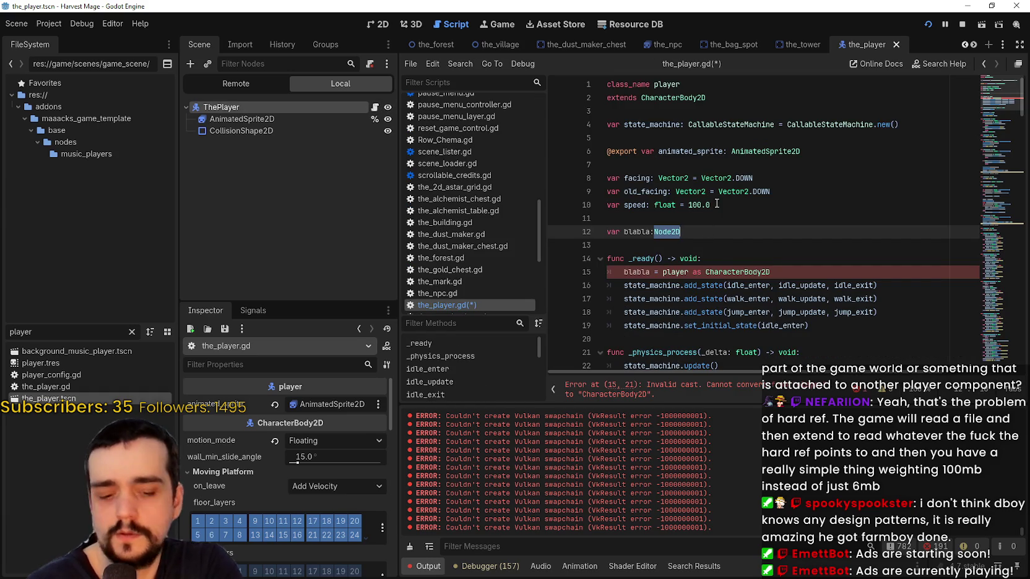
# Type blabla as Node and remove the CharacterBody2D cast from line 15
pyautogui.write('N')
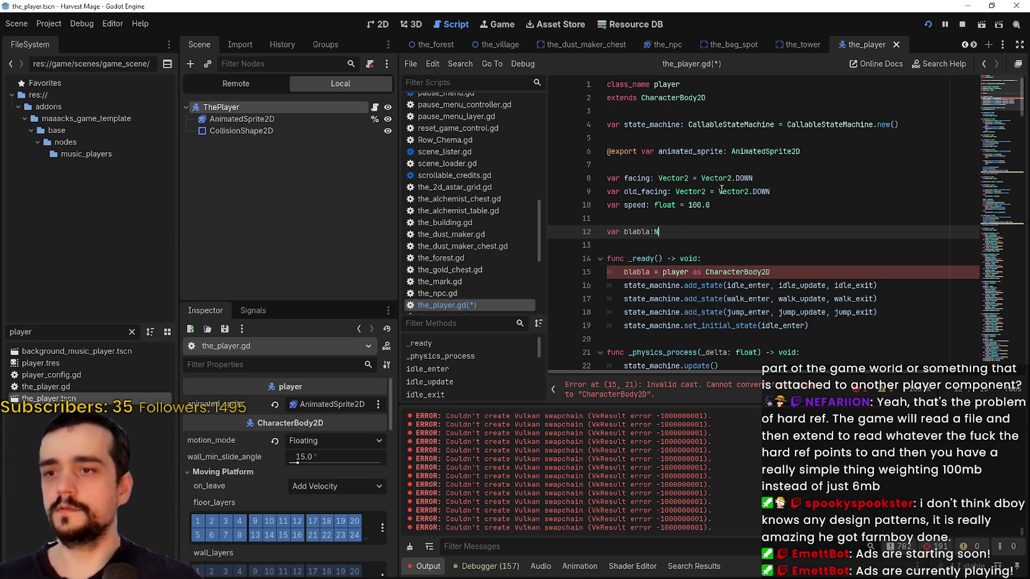
pyautogui.write('ode')
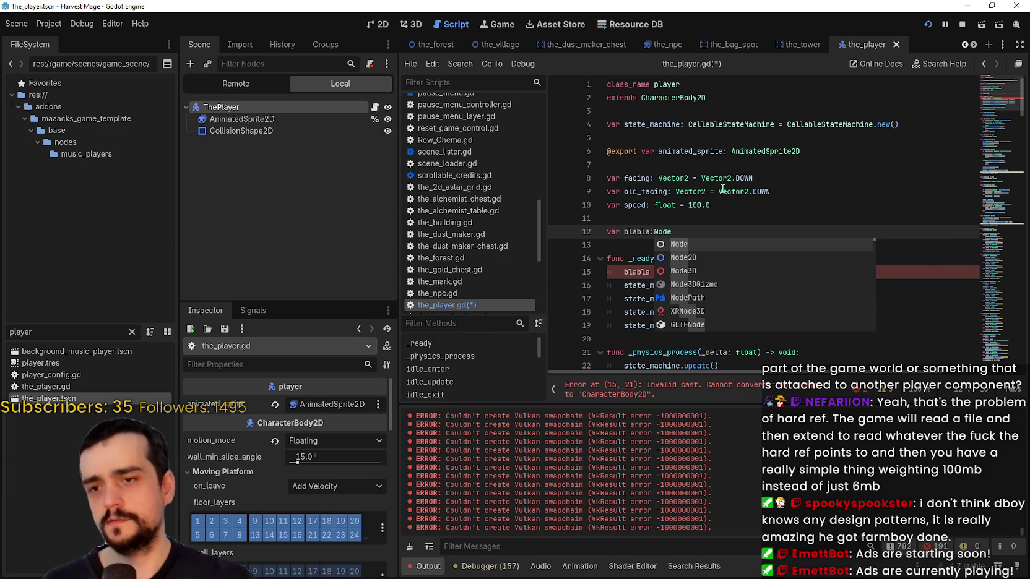
pyautogui.click(724, 190)
pyautogui.click(799, 287)
pyautogui.doubleClick(799, 272)
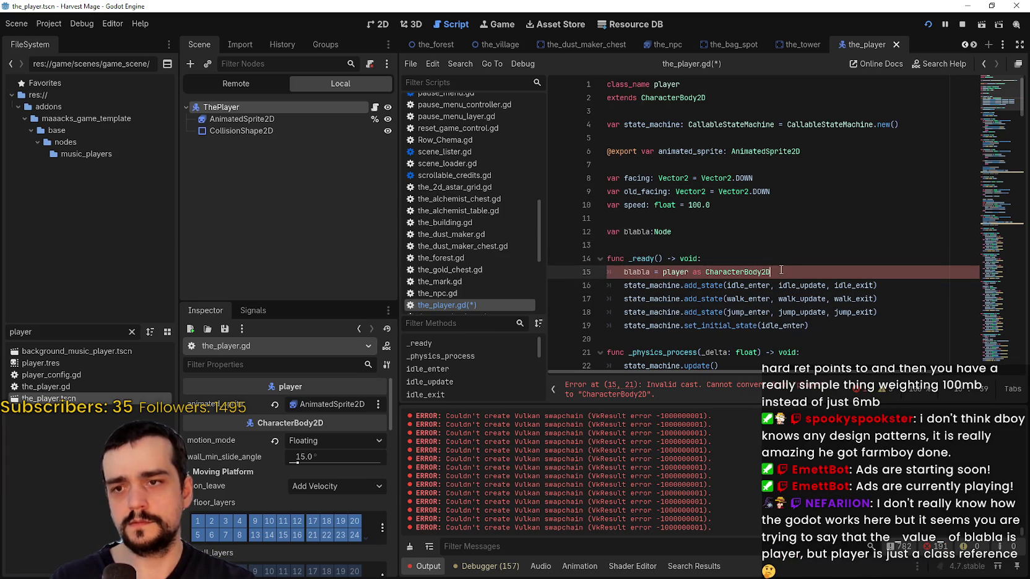
pyautogui.press('BackSpace')
pyautogui.press('BackSpace')
pyautogui.press('BackSpace')
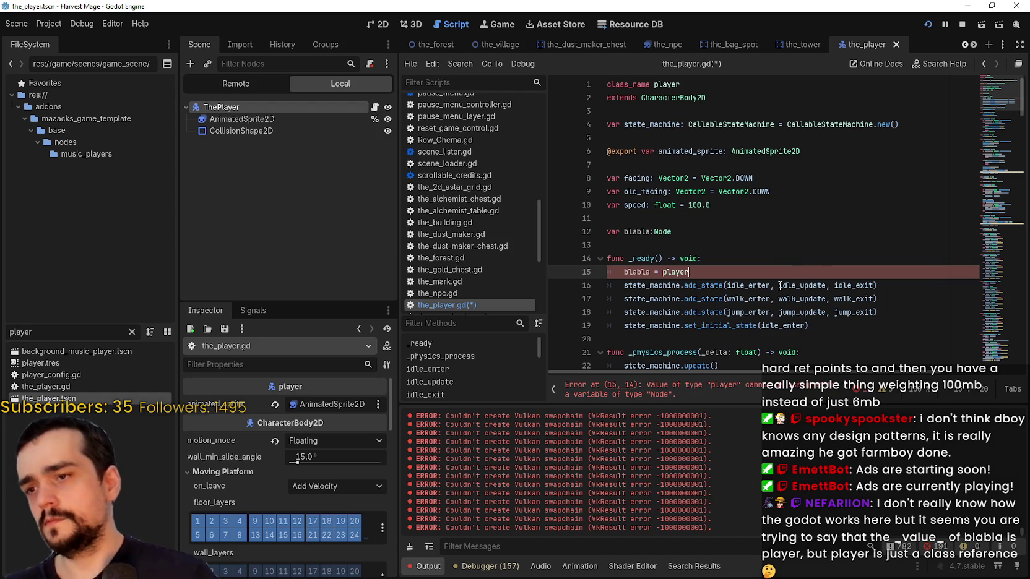
# Change the blabla type on line 12 to Node2D
pyautogui.click(754, 260)
pyautogui.click(741, 243)
pyautogui.click(737, 232)
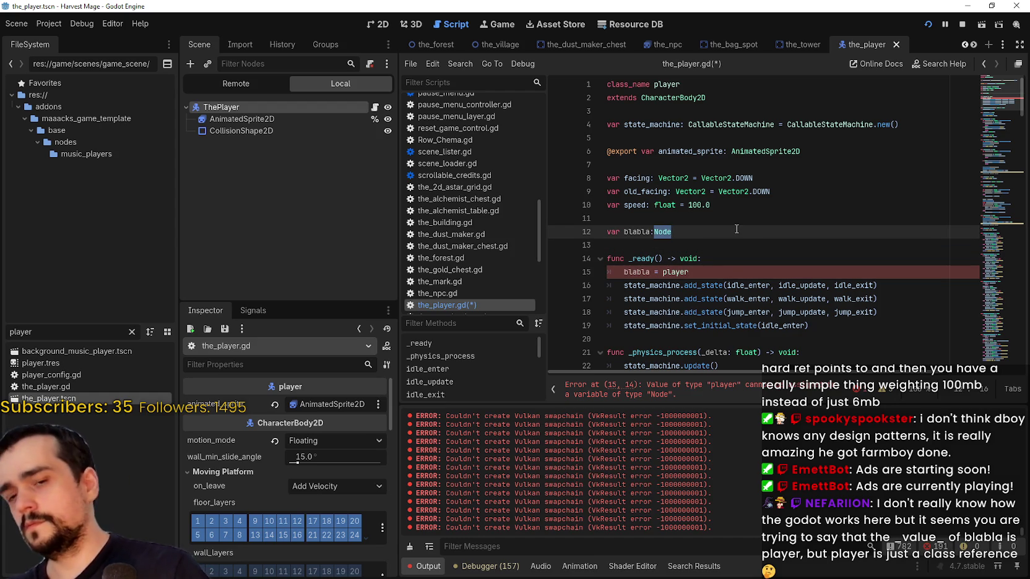
pyautogui.press('BackSpace')
pyautogui.press('BackSpace')
pyautogui.write('de2')
pyautogui.press('Return')
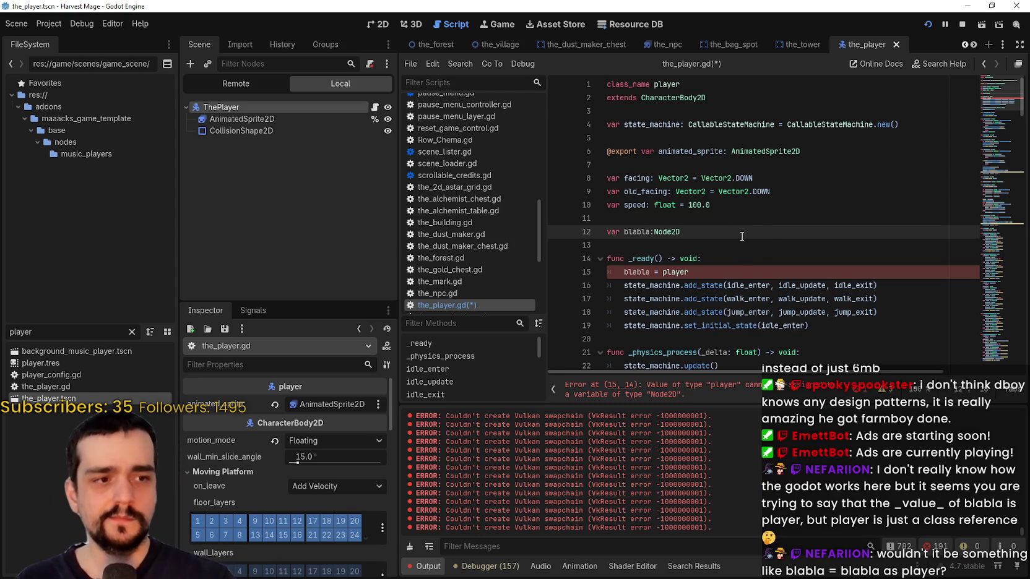
# Rewrite line 15 as 'blabla = blabla as player'
pyautogui.doubleClick(674, 272)
pyautogui.write('bla')
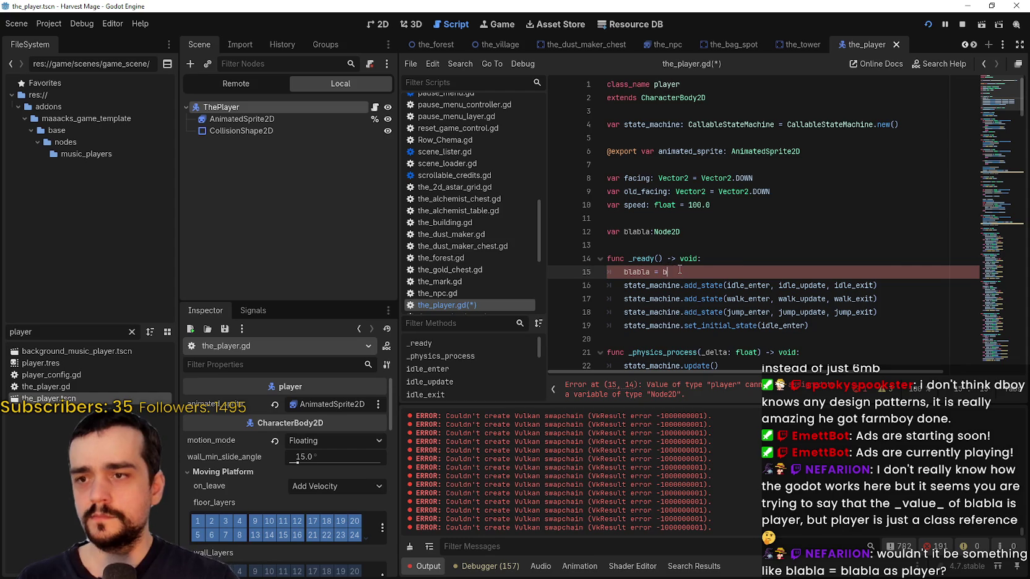
pyautogui.press('Return')
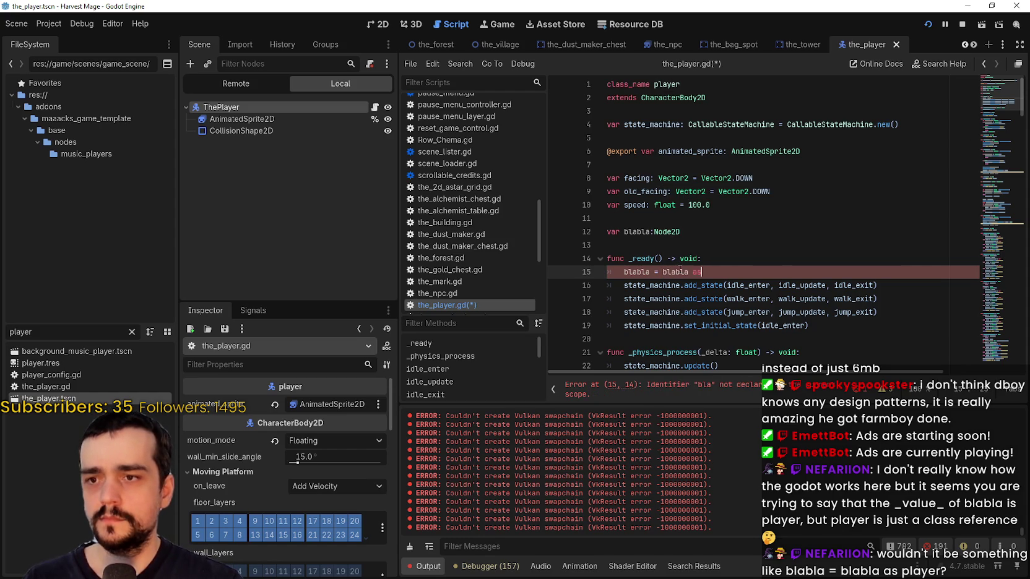
pyautogui.write('player')
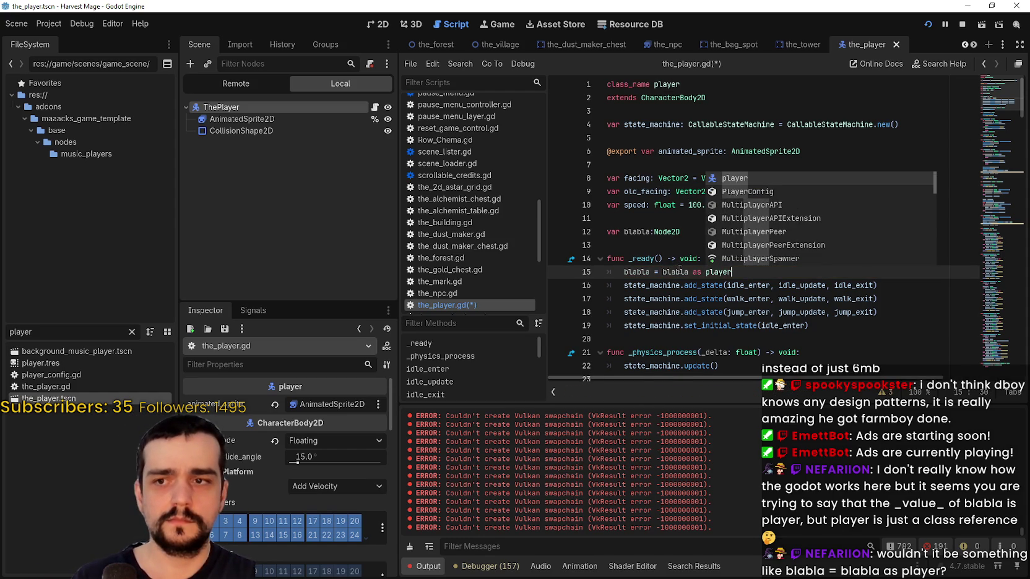
pyautogui.click(680, 271)
pyautogui.doubleClick(680, 271)
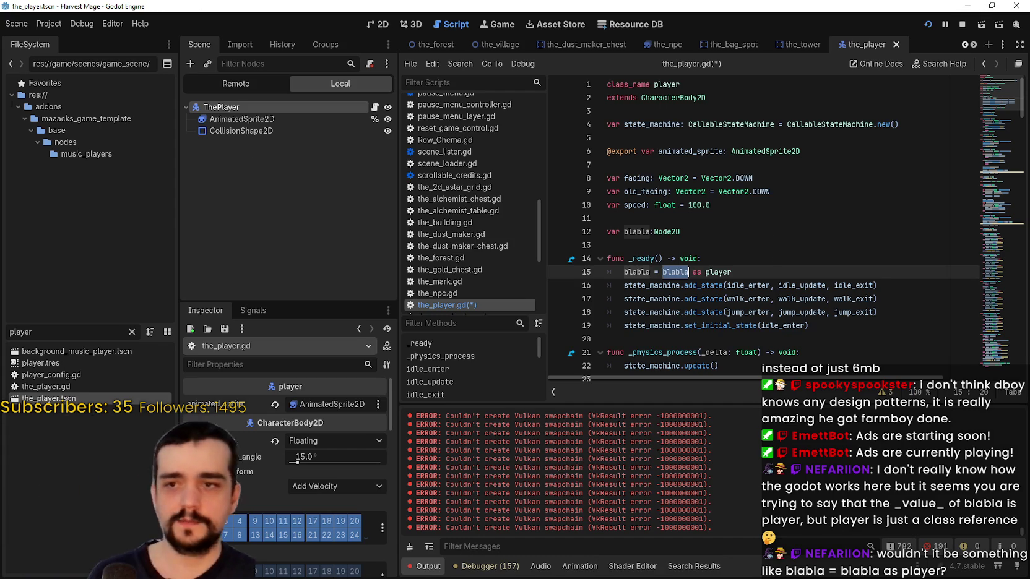
pyautogui.click(791, 271)
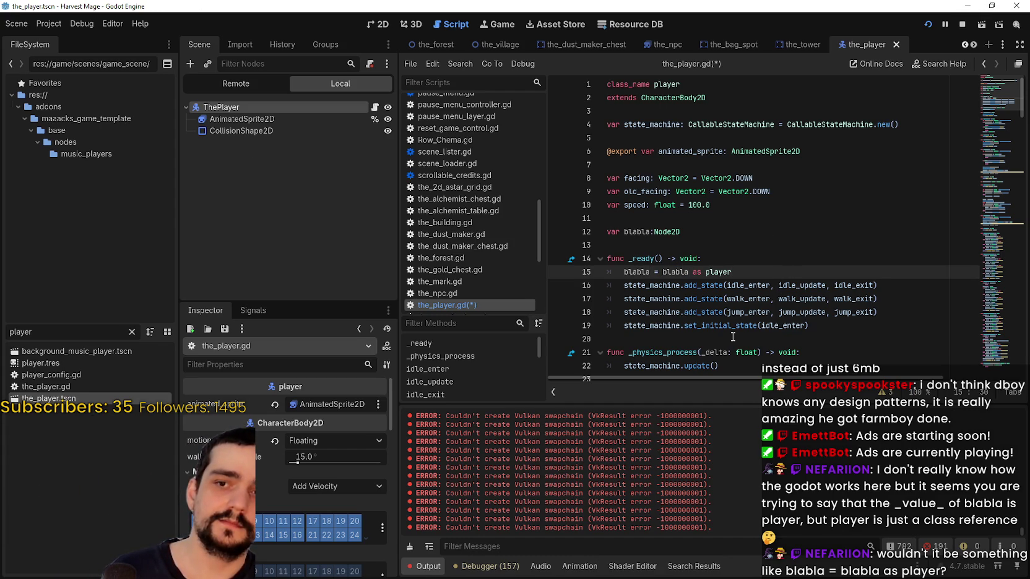
pyautogui.doubleClick(679, 271)
# Make line 15 read 'blabla = self as player' and add a blank line after it
pyautogui.write('self')
pyautogui.click(739, 285)
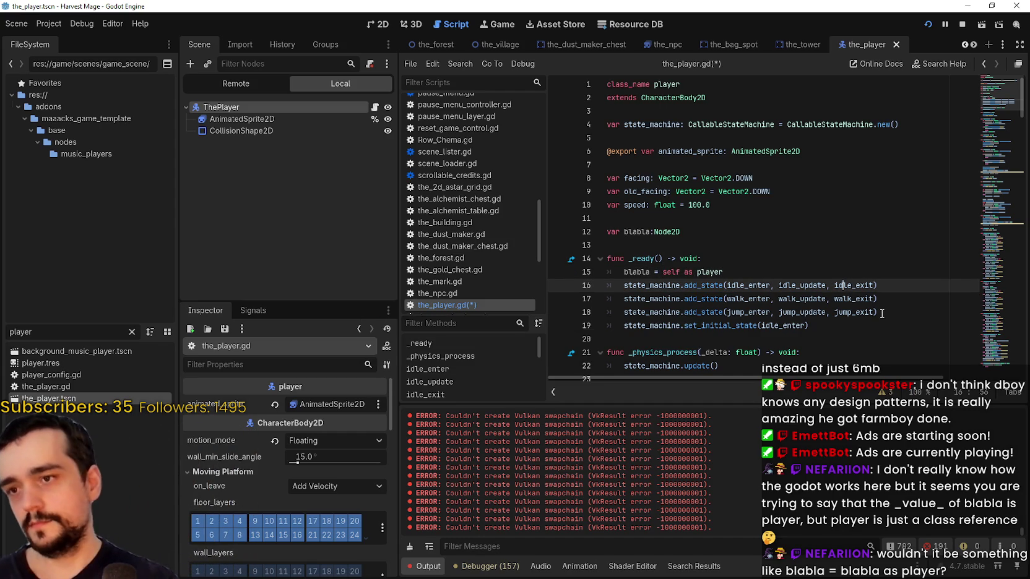
pyautogui.click(746, 247)
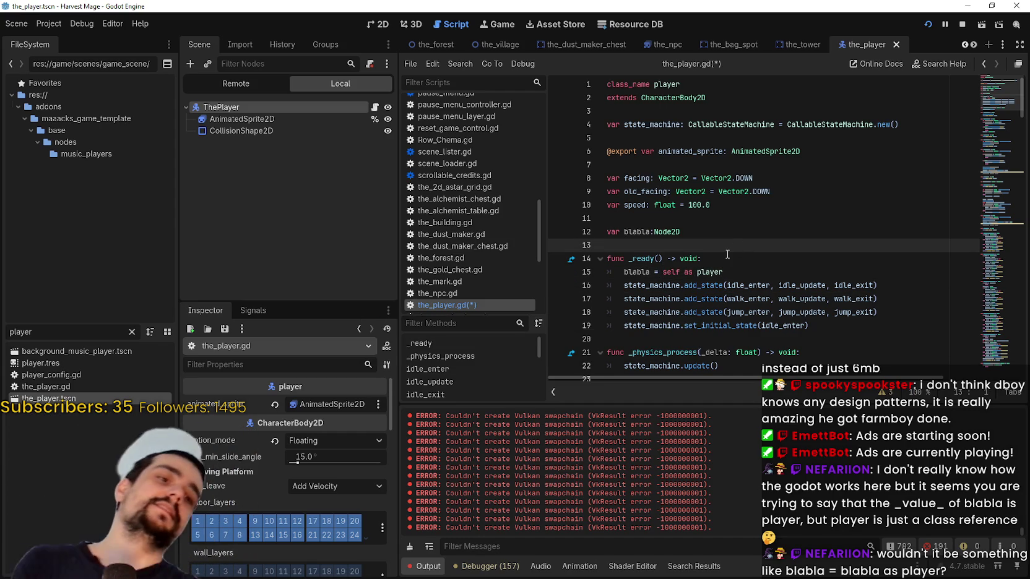
pyautogui.click(736, 284)
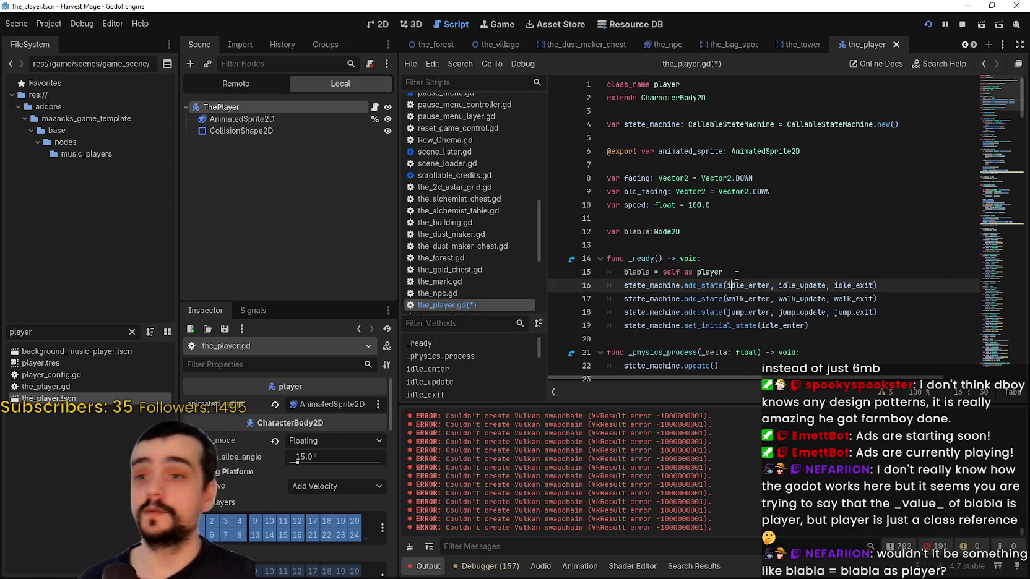
pyautogui.click(738, 273)
pyautogui.press('Return')
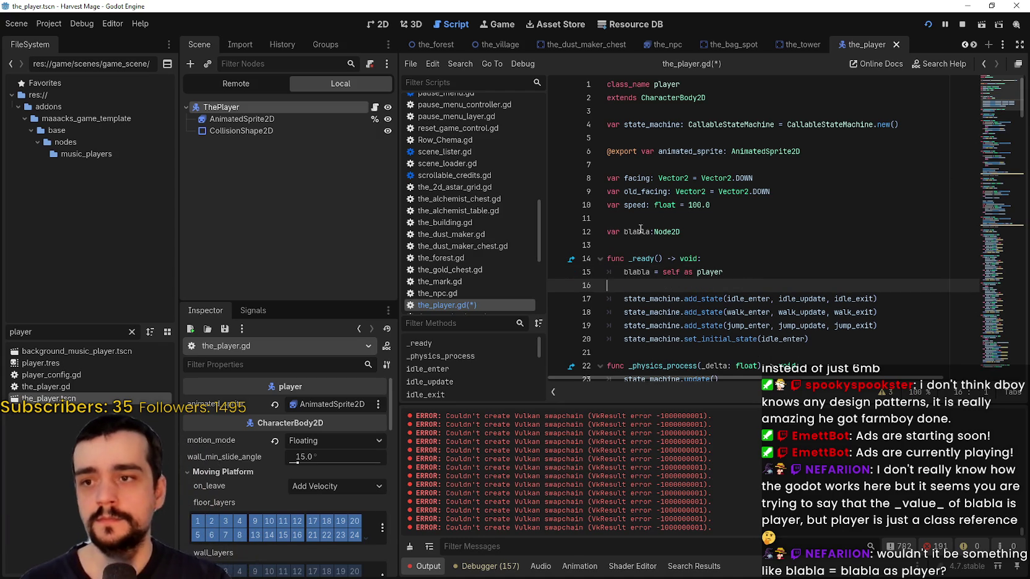
# Change the blabla type on line 12 back to Node and select lines 10–15
pyautogui.doubleClick(693, 233)
pyautogui.write('Node')
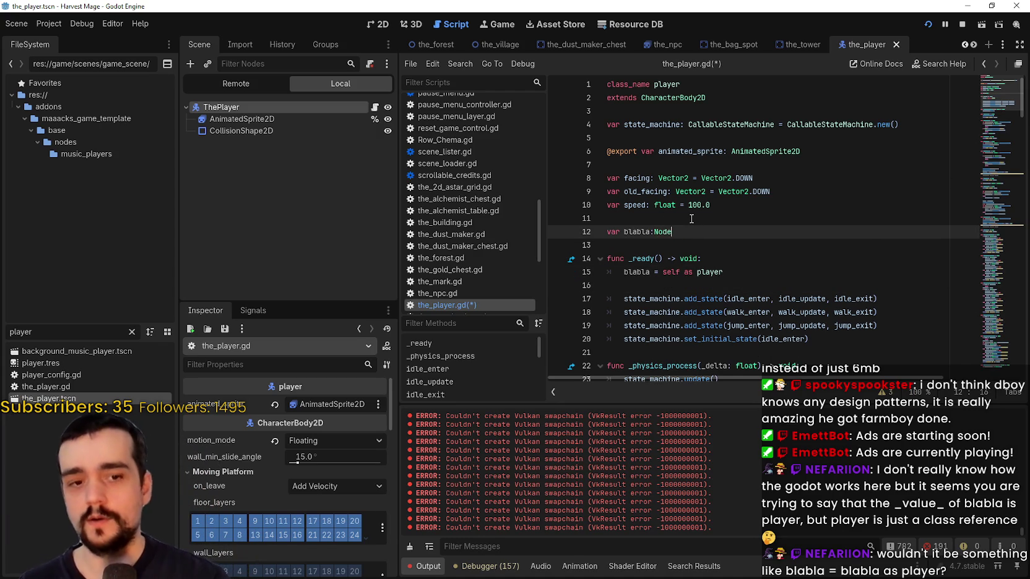
pyautogui.press('Escape')
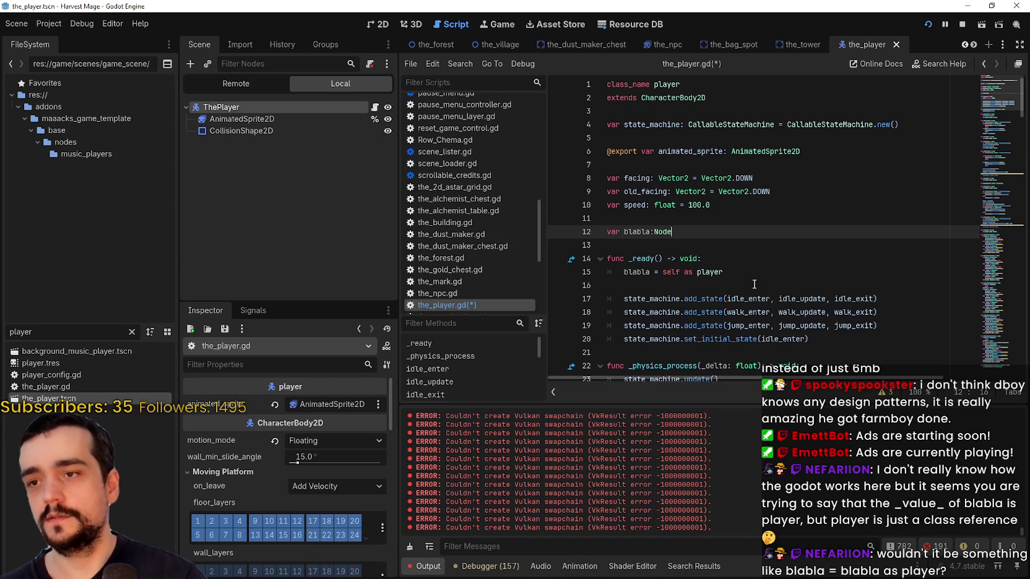
pyautogui.click(755, 284)
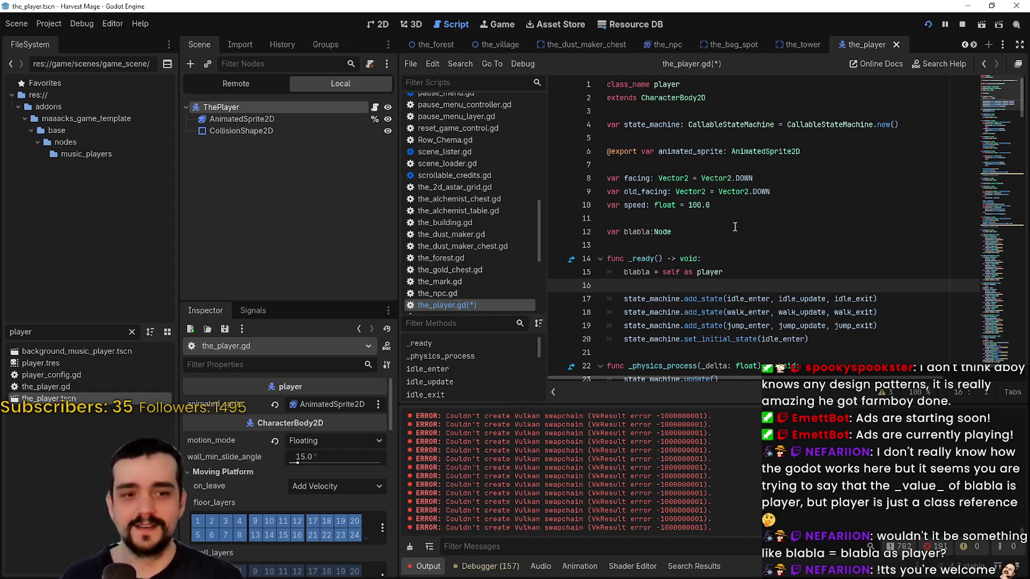
pyautogui.moveTo(740, 270); pyautogui.dragTo(576, 207)
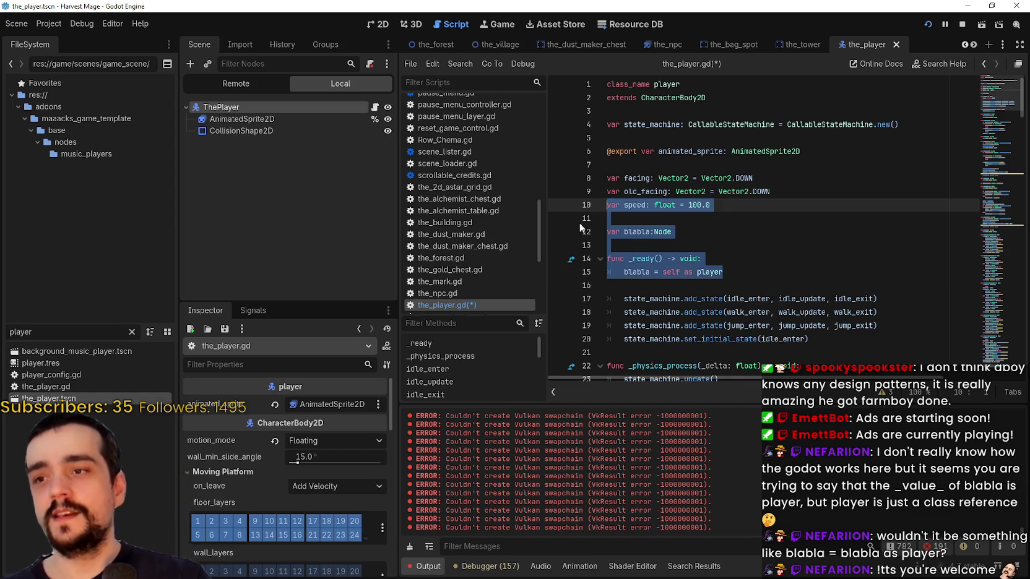
pyautogui.click(690, 268)
pyautogui.doubleClick(704, 228)
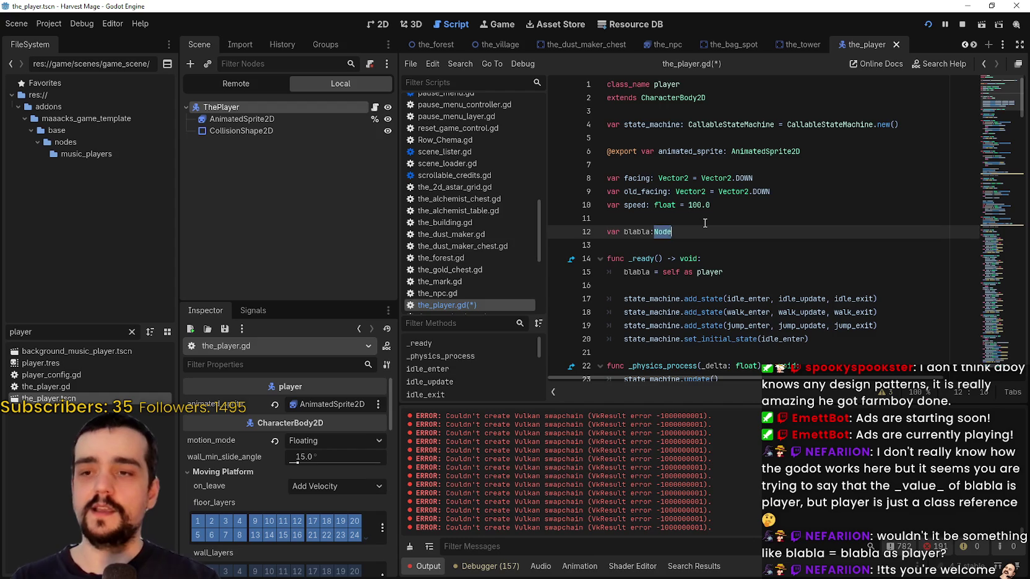
pyautogui.write('player')
pyautogui.click(702, 205)
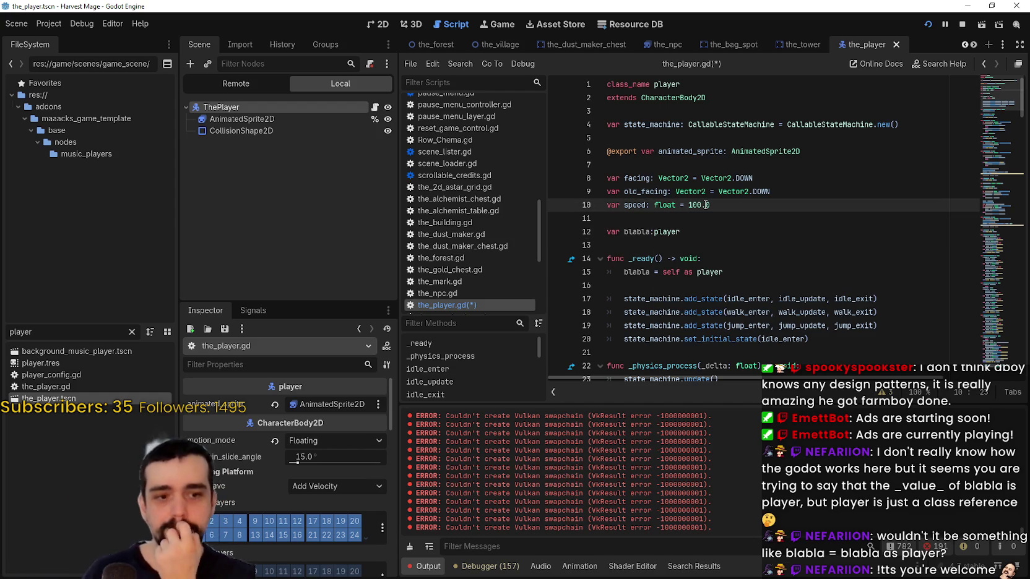
pyautogui.moveTo(709, 233); pyautogui.dragTo(584, 234)
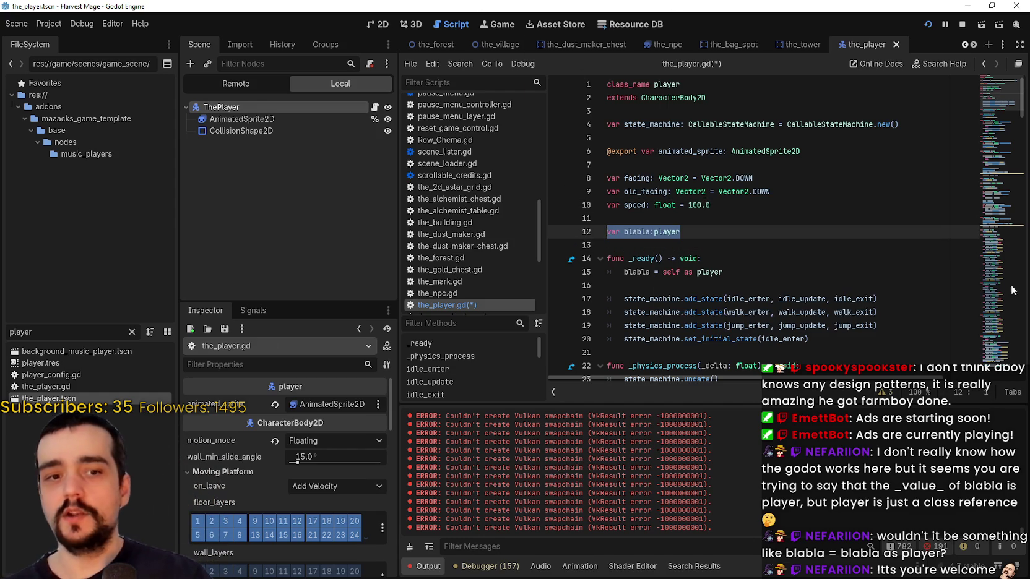
pyautogui.doubleClick(695, 229)
pyautogui.write('nod')
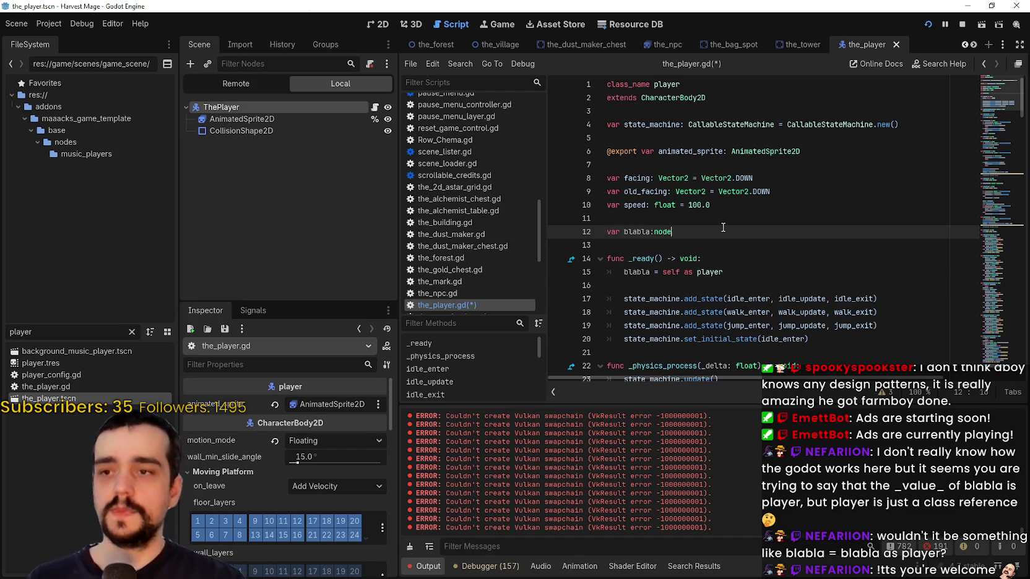
pyautogui.click(721, 161)
pyautogui.doubleClick(692, 232)
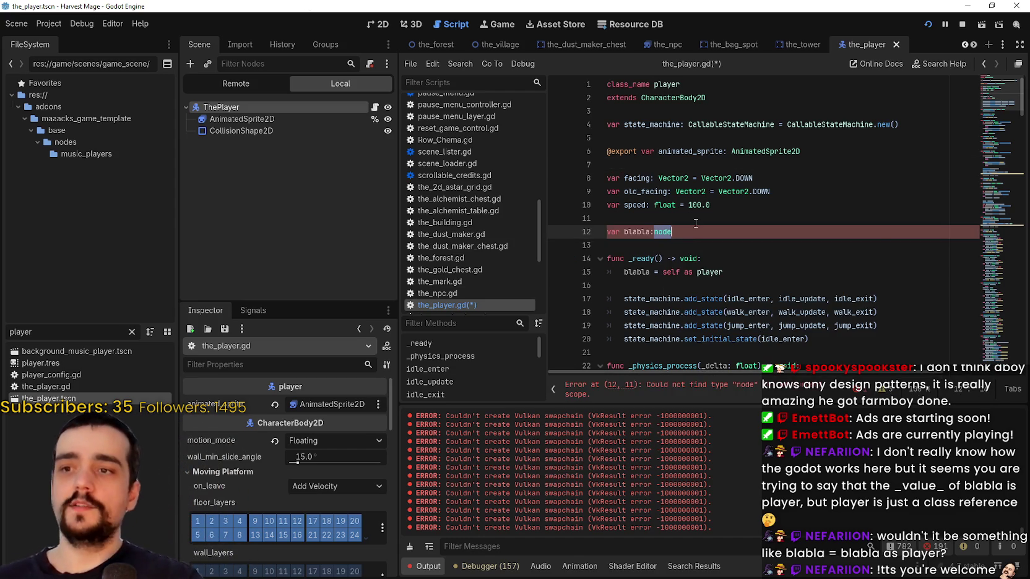
pyautogui.write('o')
pyautogui.press('Return')
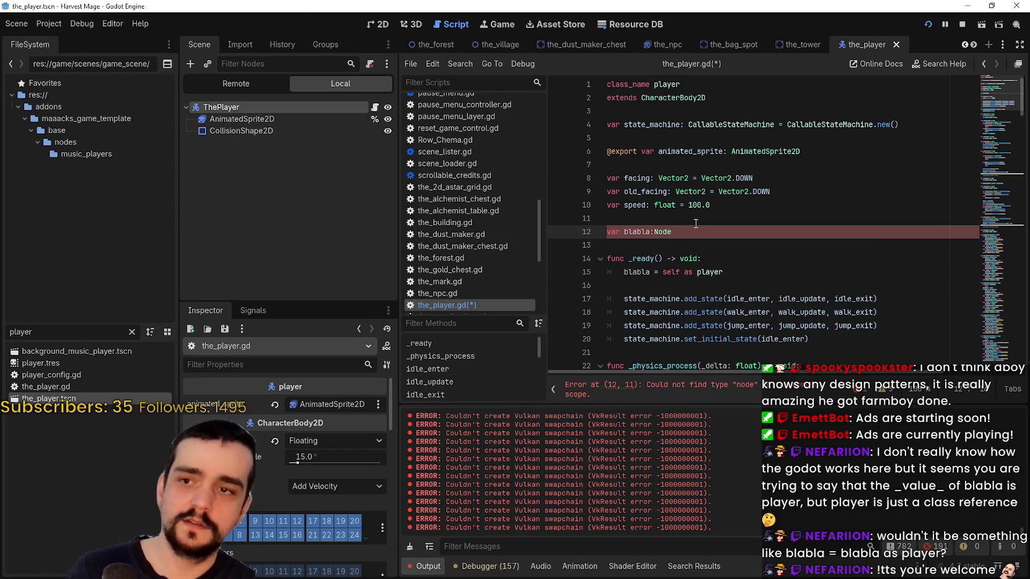
pyautogui.hotkey('ctrl', 'shift', 'Left')
pyautogui.hotkey('ctrl', 'shift', 'Left')
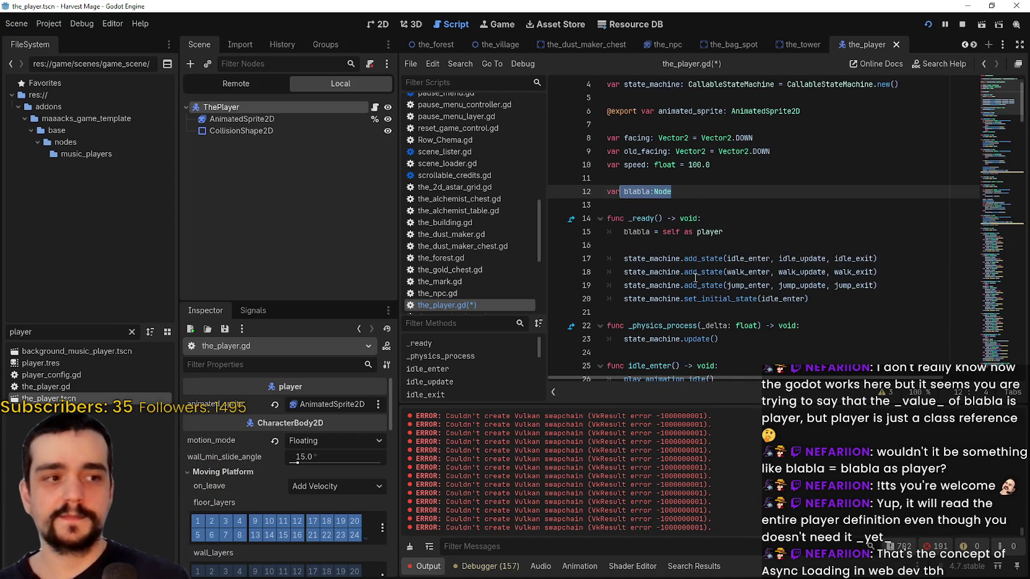
pyautogui.doubleClick(713, 273)
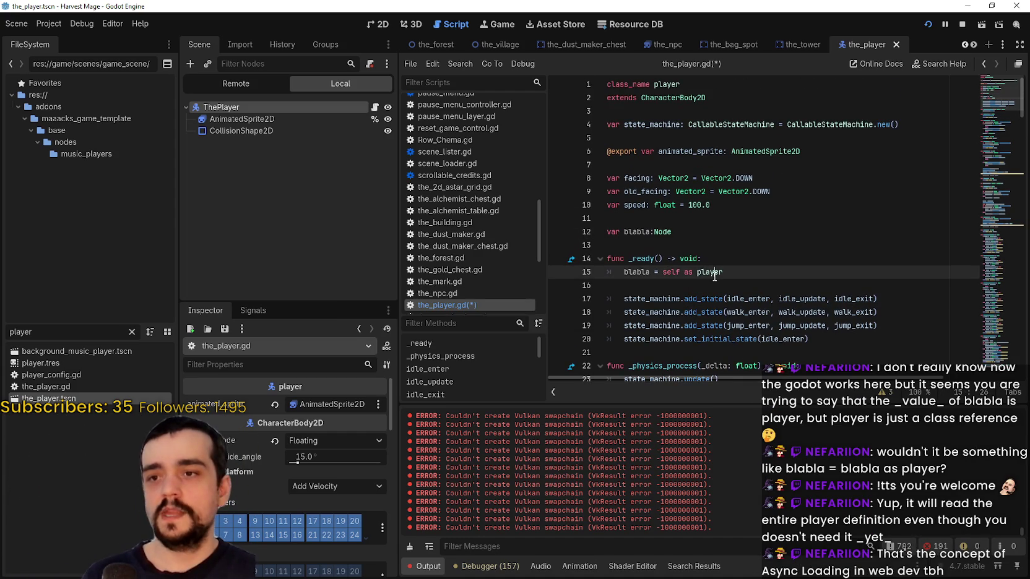
pyautogui.moveTo(714, 272); pyautogui.dragTo(627, 271)
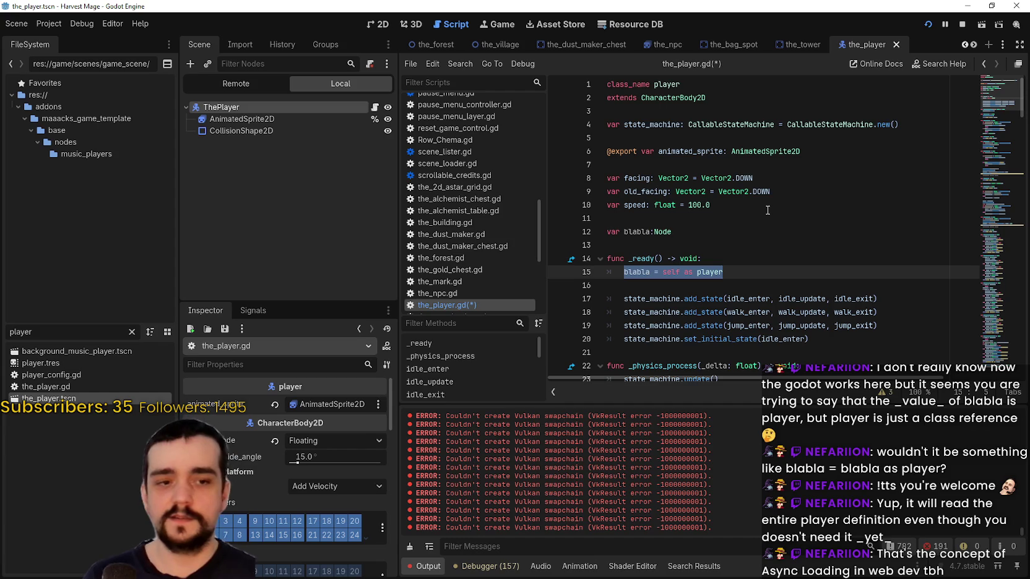